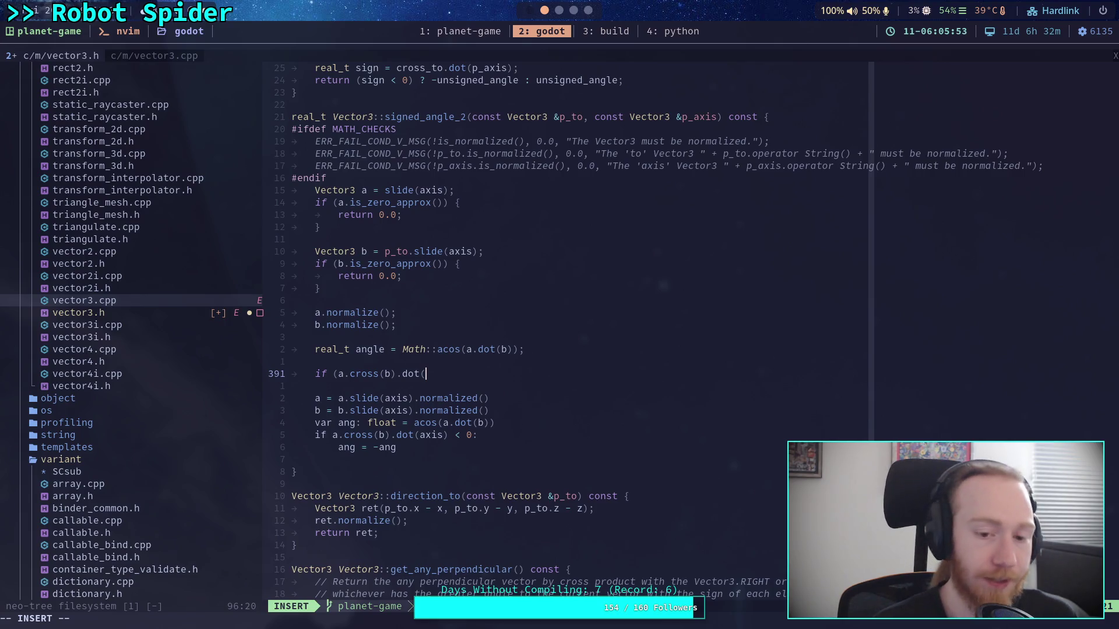
- Change both slide(axis) calls for a and b to slide(p_axis)
{"action": "type", "text": "p"}
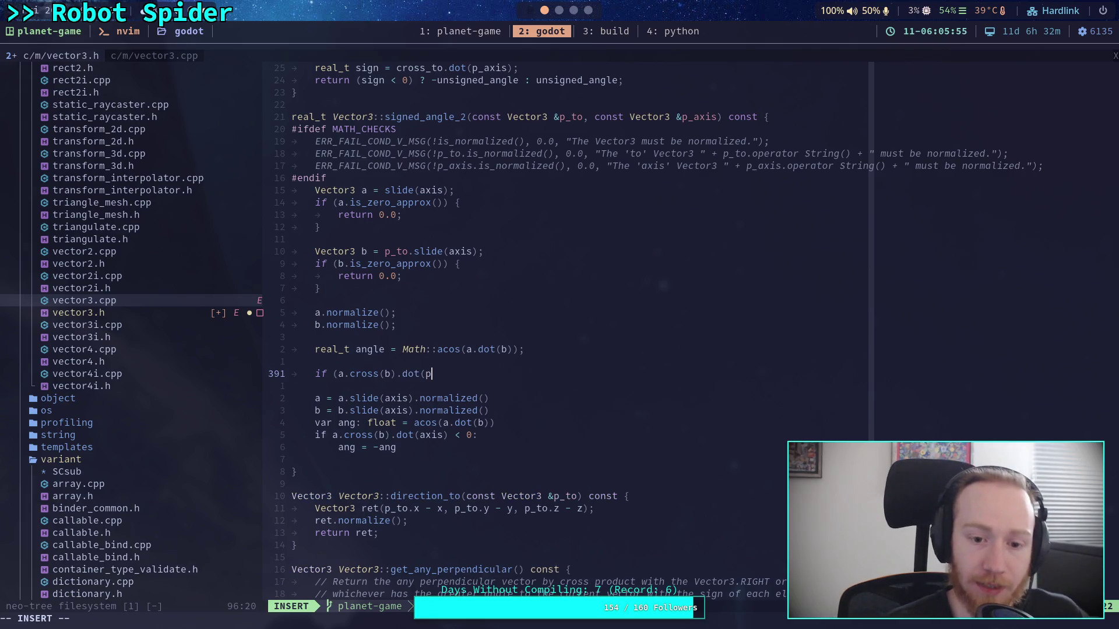
{"action": "type", "text": "_axis"}
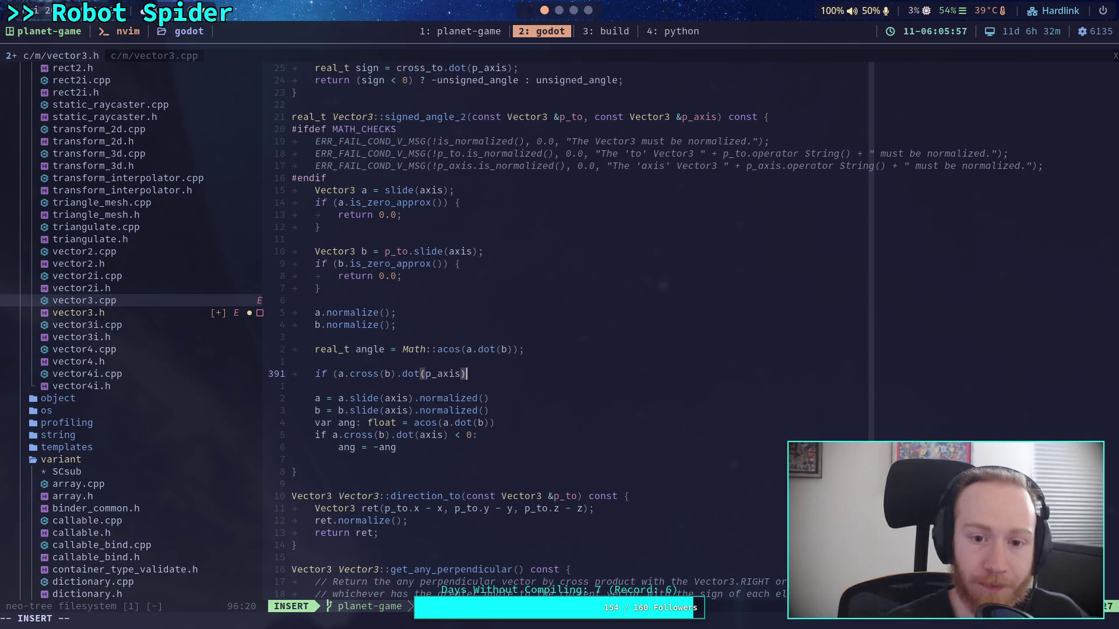
{"action": "left_click", "coordinate": [420, 191]}
{"action": "type", "text": "p_"}
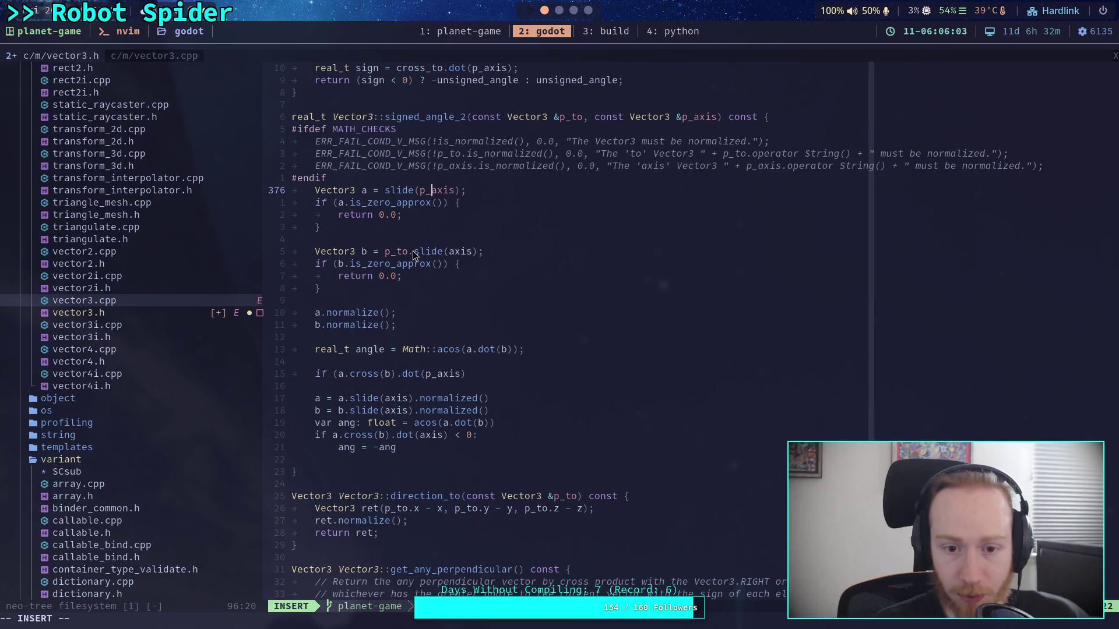
{"action": "left_click", "coordinate": [449, 251]}
{"action": "type", "text": "p_"}
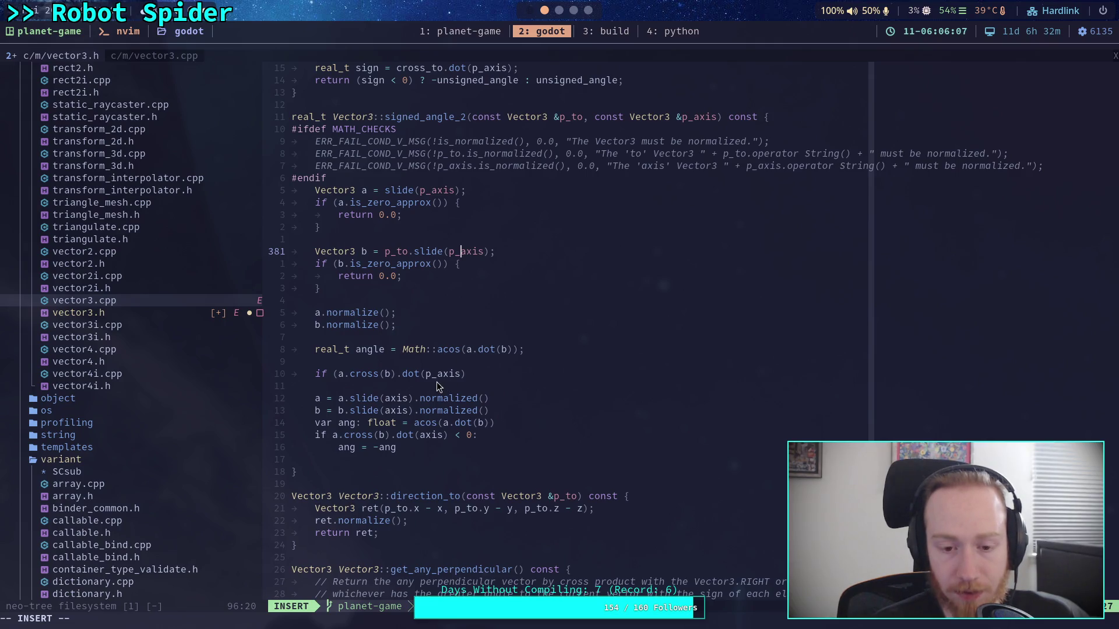
- Clear the if condition on line 391 and start rewriting it as a return statement
{"action": "left_click", "coordinate": [490, 375]}
{"action": "type", "text": "< "}
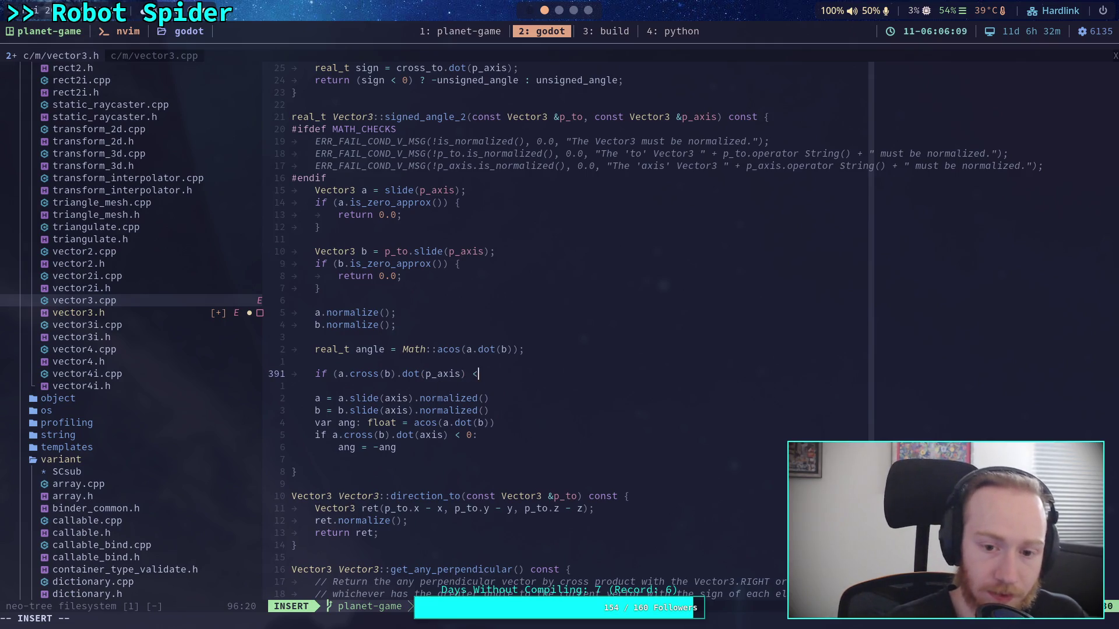
{"action": "type", "text": "0"}
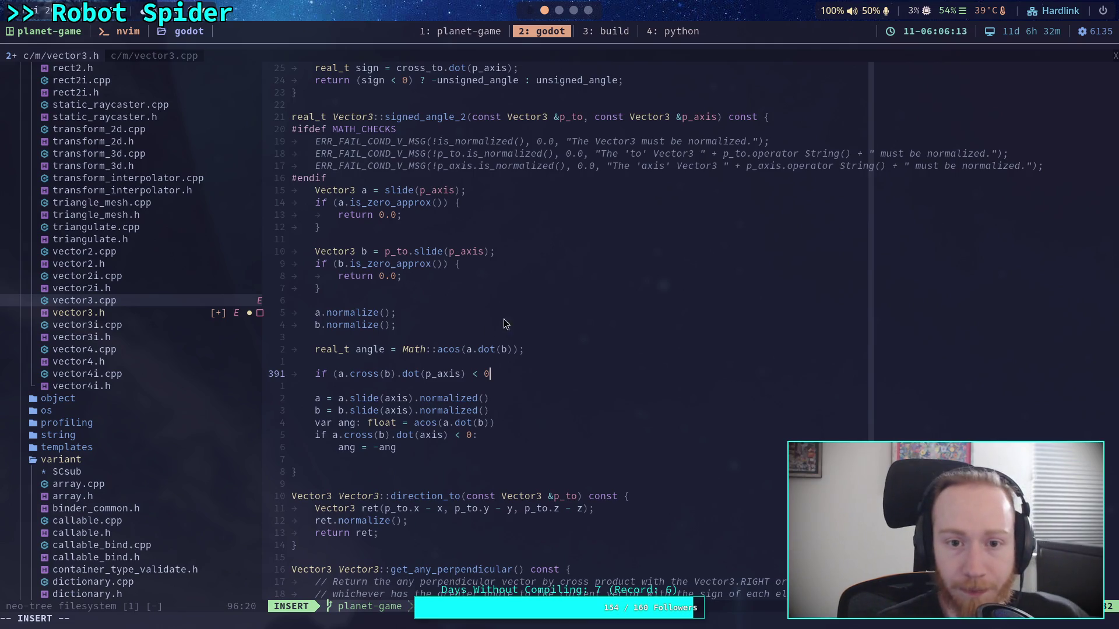
{"action": "type", "text": ")"}
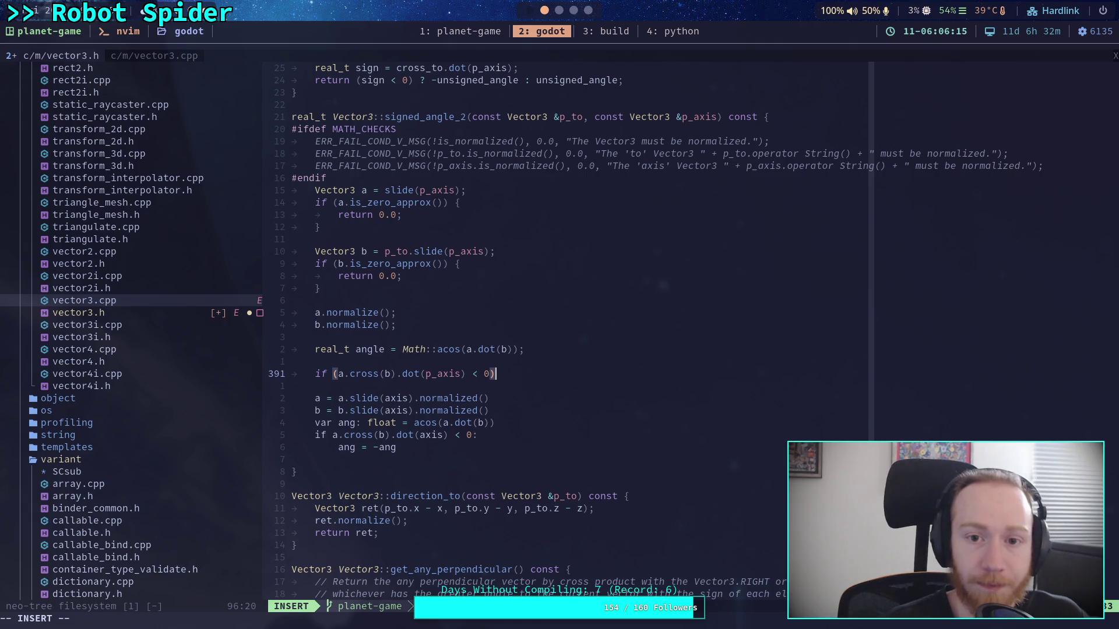
{"action": "key", "text": "BackSpace"}
{"action": "key", "text": "BackSpace"}
{"action": "key", "text": "BackSpace"}
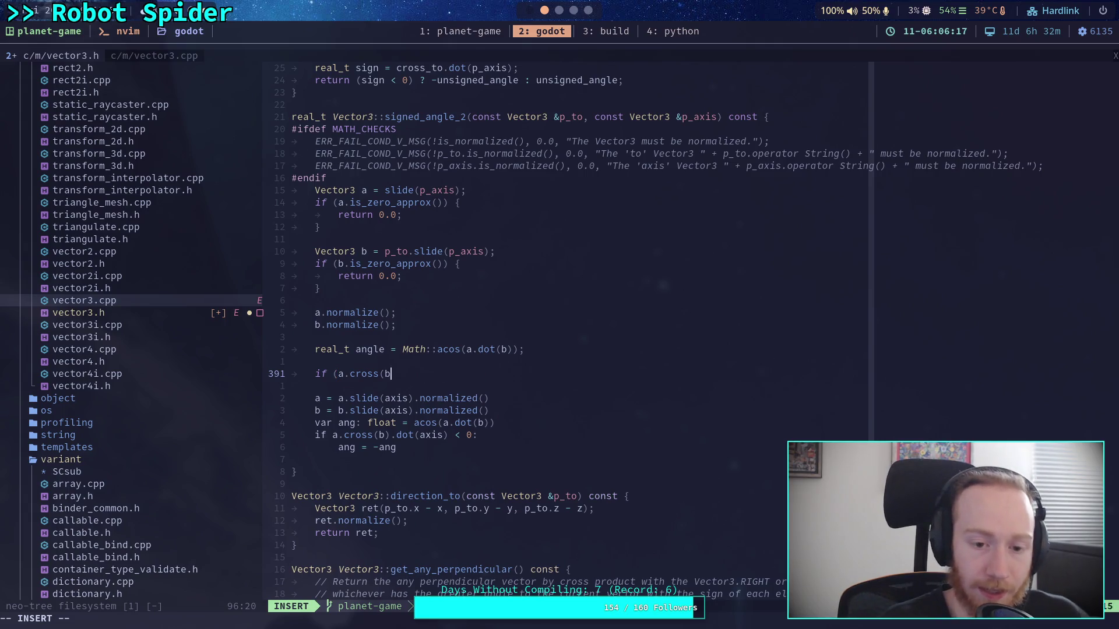
{"action": "type", "text": "ro"}
{"action": "key", "text": "BackSpace"}
{"action": "key", "text": "BackSpace"}
{"action": "type", "text": "etrun"}
{"action": "key", "text": "BackSpace"}
{"action": "key", "text": "BackSpace"}
{"action": "key", "text": "BackSpace"}
- Complete line 391 as `return (a.cross(b).dot(p_axis) < 0) ? -angle : angle;` and leave insert mode
{"action": "type", "text": "urn "}
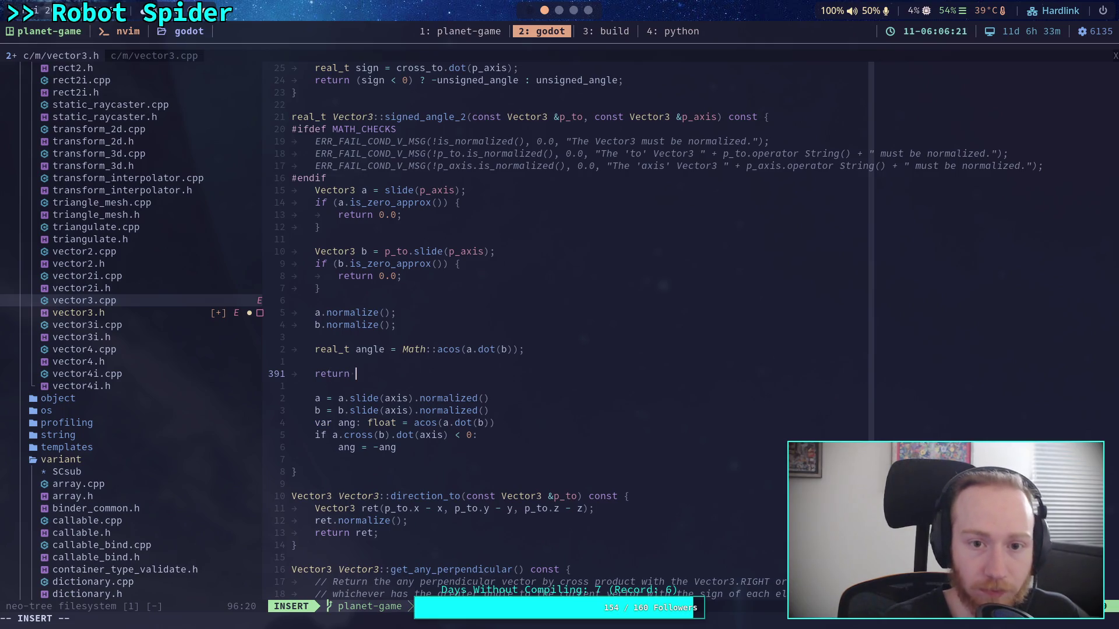
{"action": "type", "text": "("}
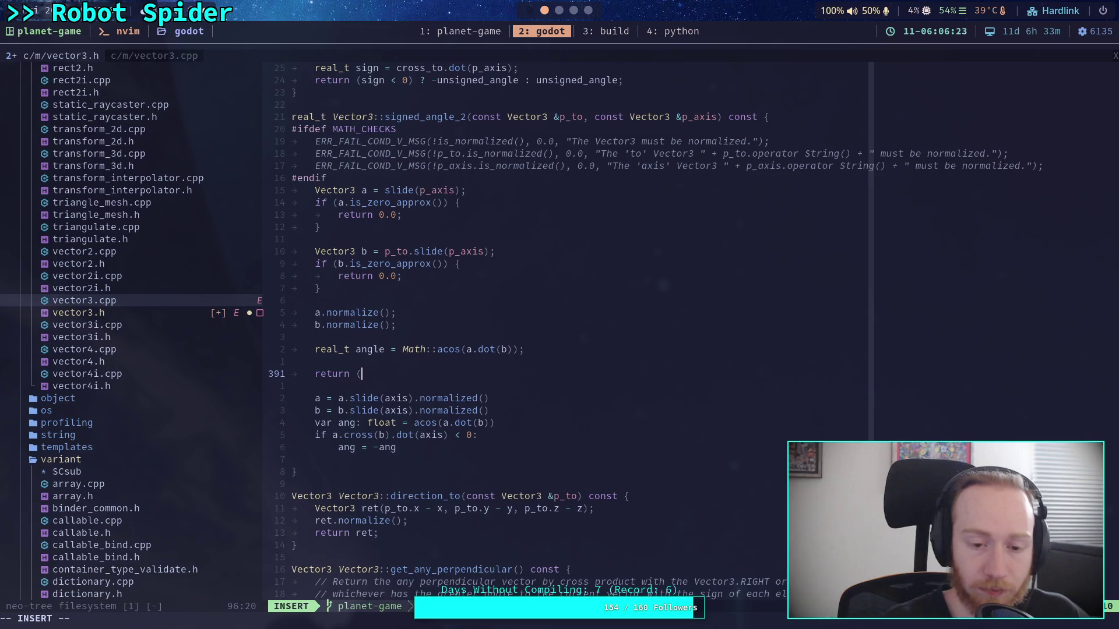
{"action": "type", "text": "a.c"}
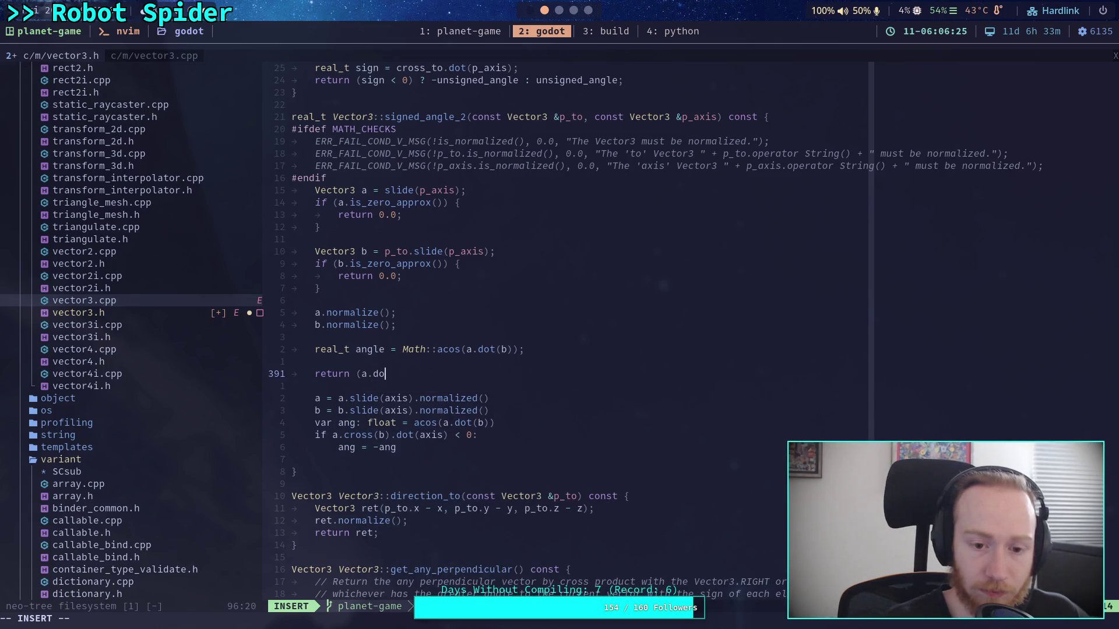
{"action": "type", "text": "ross(b).dot(p_"}
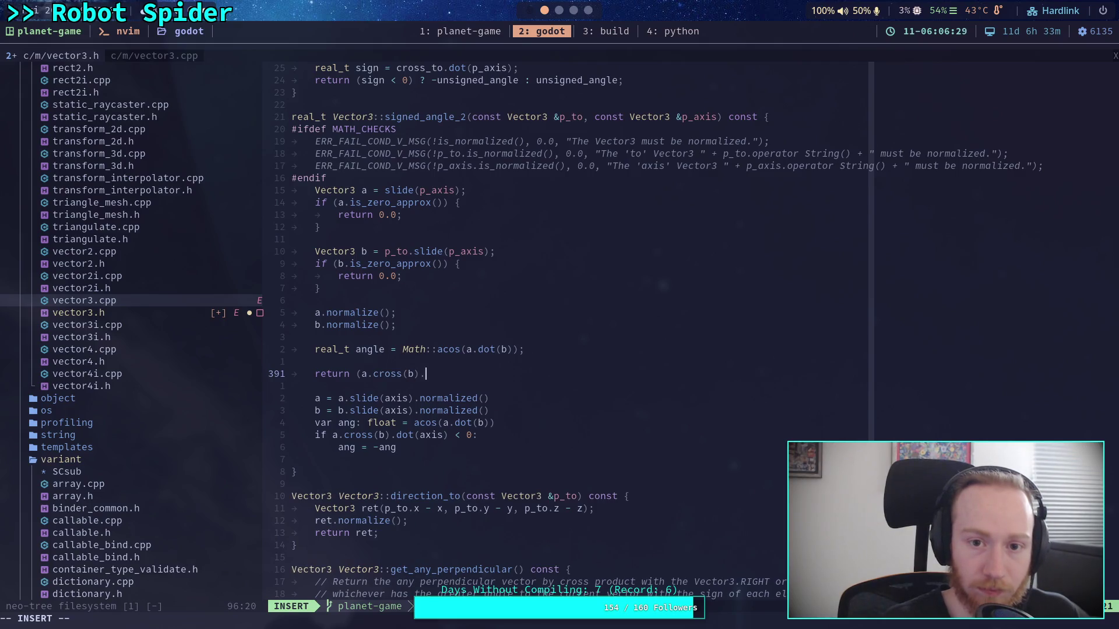
{"action": "type", "text": "ax"}
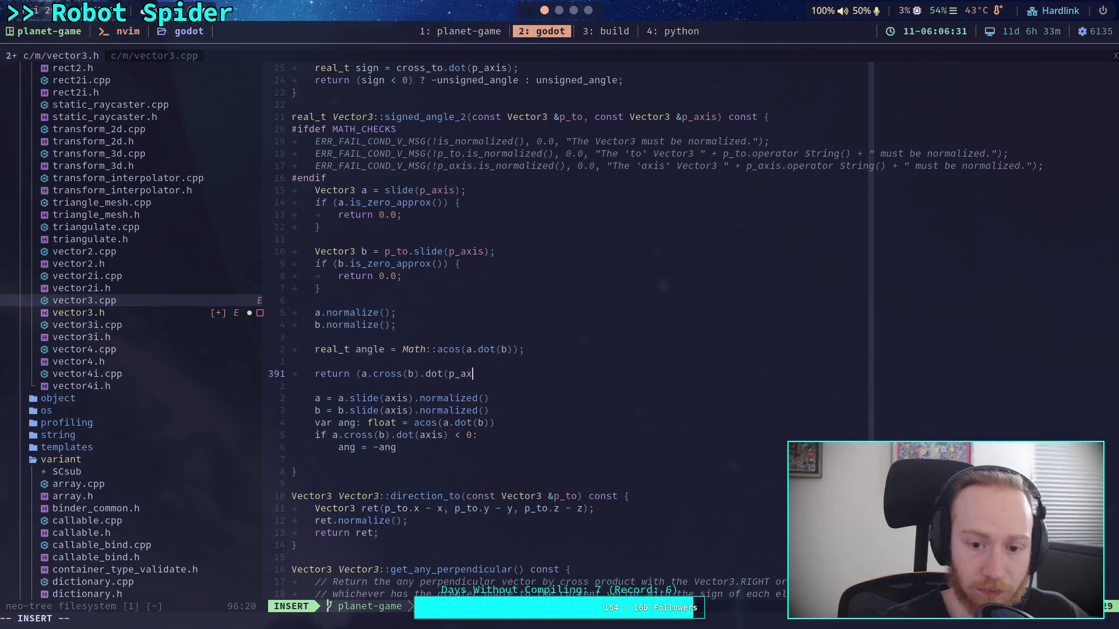
{"action": "type", "text": "is) < 0) ? "}
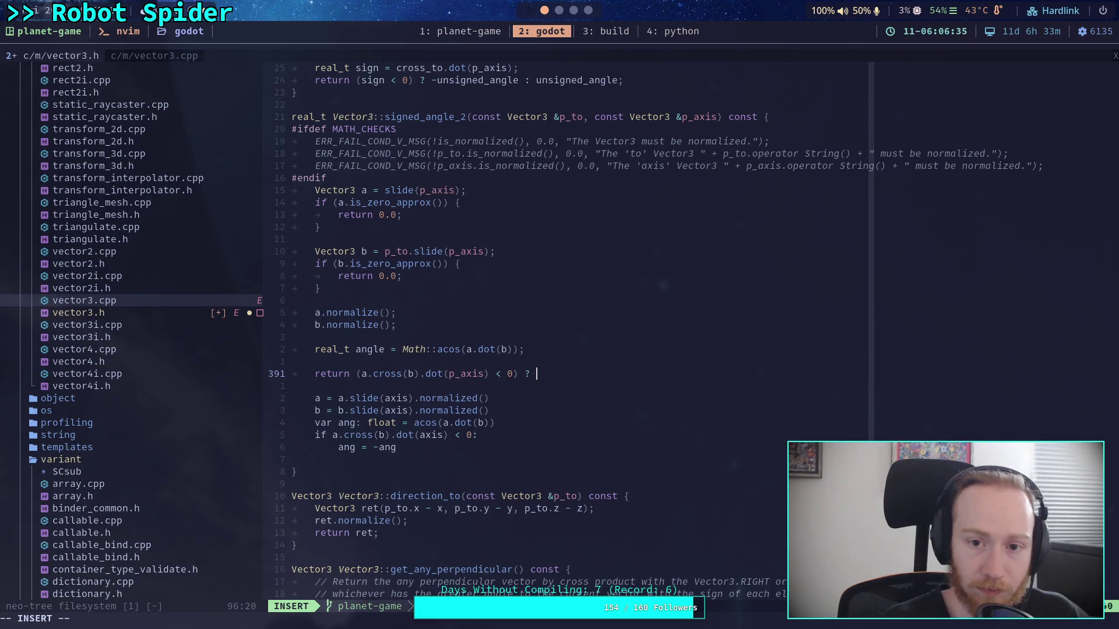
{"action": "type", "text": "-angle"}
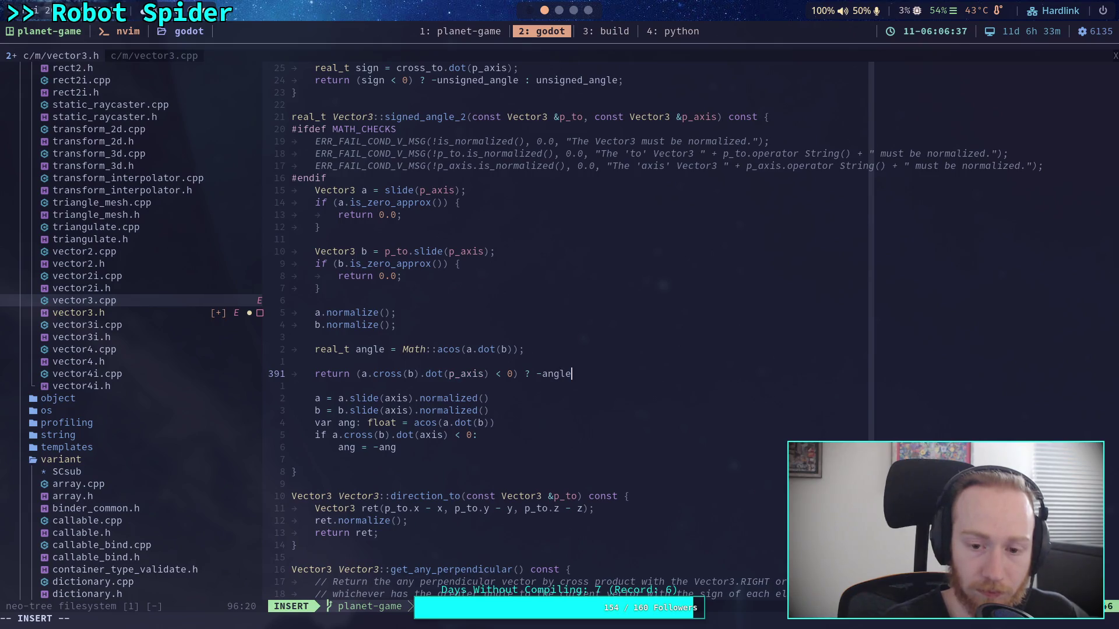
{"action": "type", "text": " : angle;"}
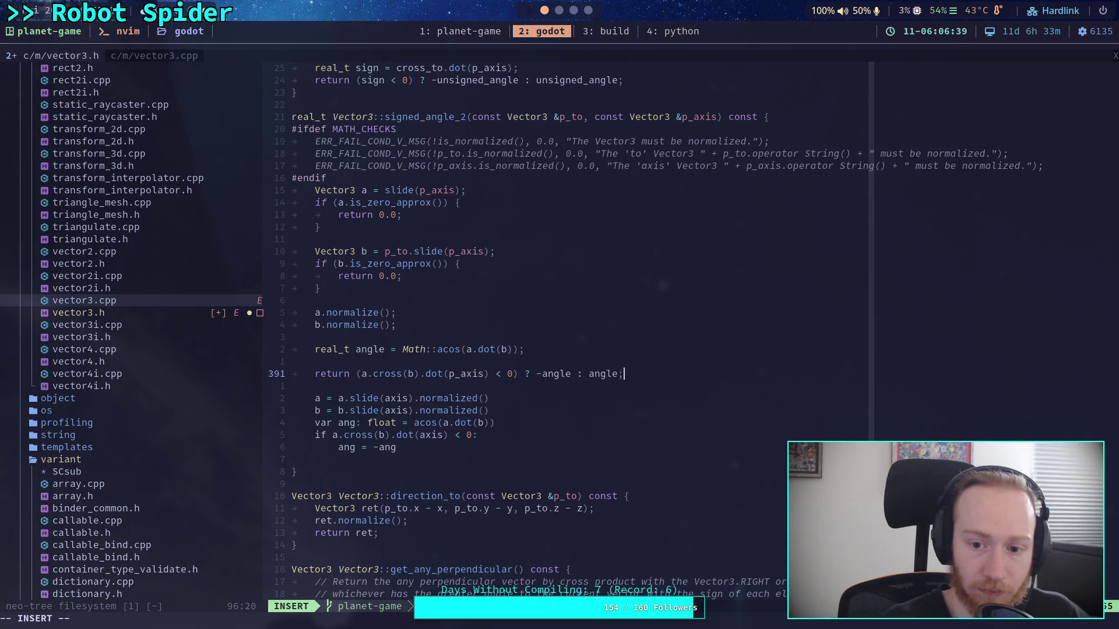
{"action": "key", "text": "Escape"}
- Delete the leftover GDScript lines below the return statement
{"action": "key", "text": "j"}
{"action": "key", "text": "shift+v"}
{"action": "key", "text": "j"}
{"action": "key", "text": "j"}
{"action": "key", "text": "j"}
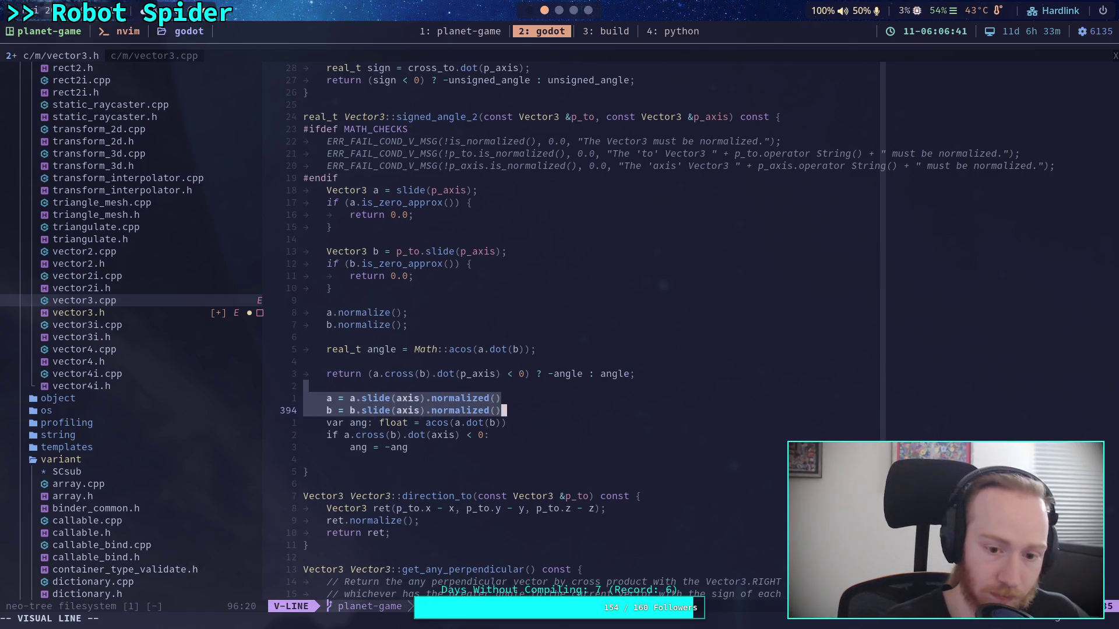
{"action": "key", "text": "d"}
{"action": "key", "text": "shift+v"}
{"action": "key", "text": "Escape"}
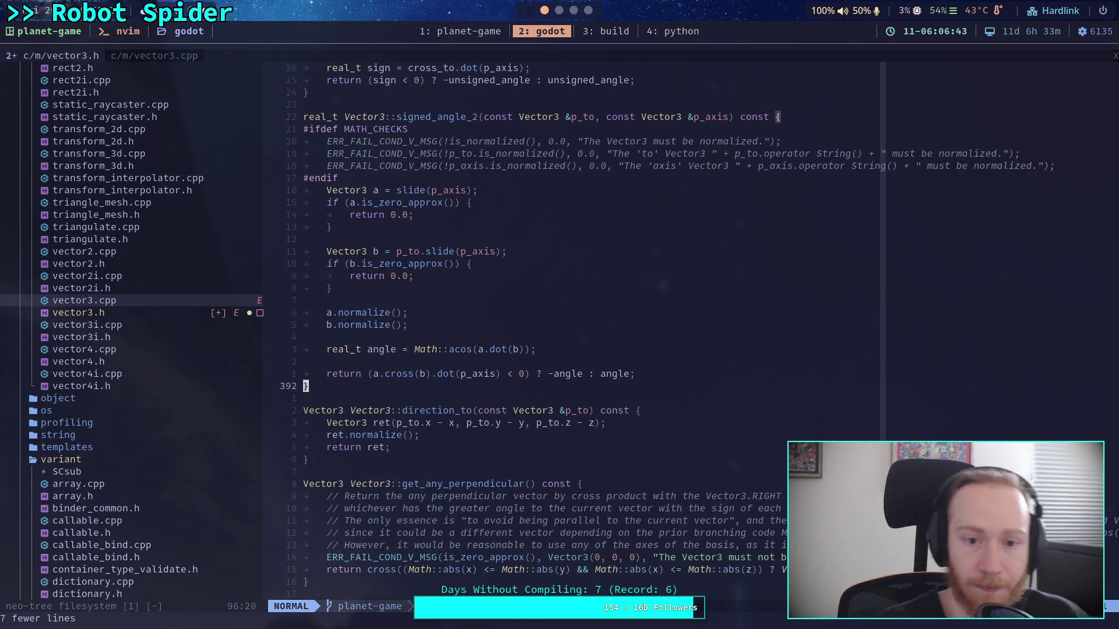
- Save vector3.h with :w and start a project-wide live search for signed_angle_to
{"action": "scroll", "coordinate": [573, 390], "scroll_direction": "up", "scroll_amount": 1}
{"action": "left_click", "coordinate": [405, 373]}
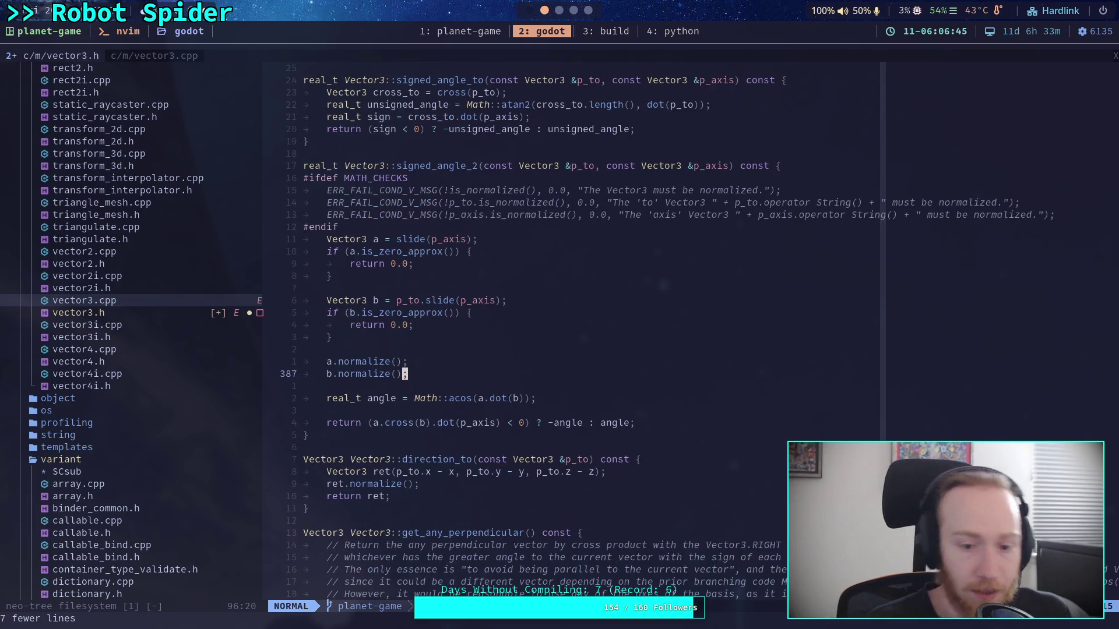
{"action": "type", "text": ":w"}
{"action": "key", "text": "Return"}
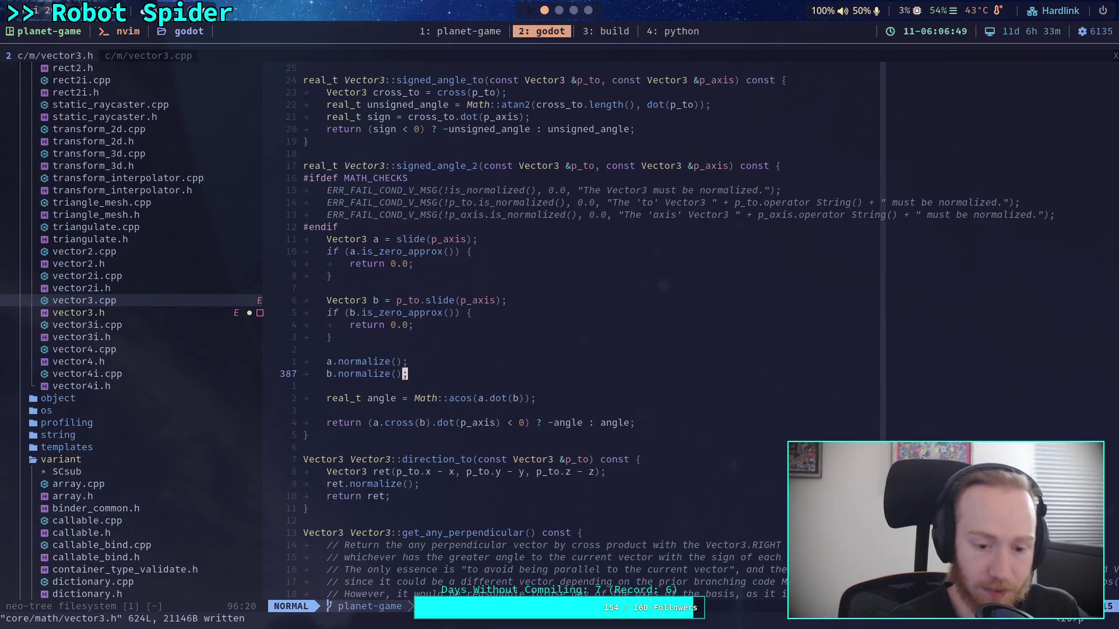
{"action": "key", "text": "space"}
{"action": "type", "text": "fg"}
{"action": "type", "text": "signed"}
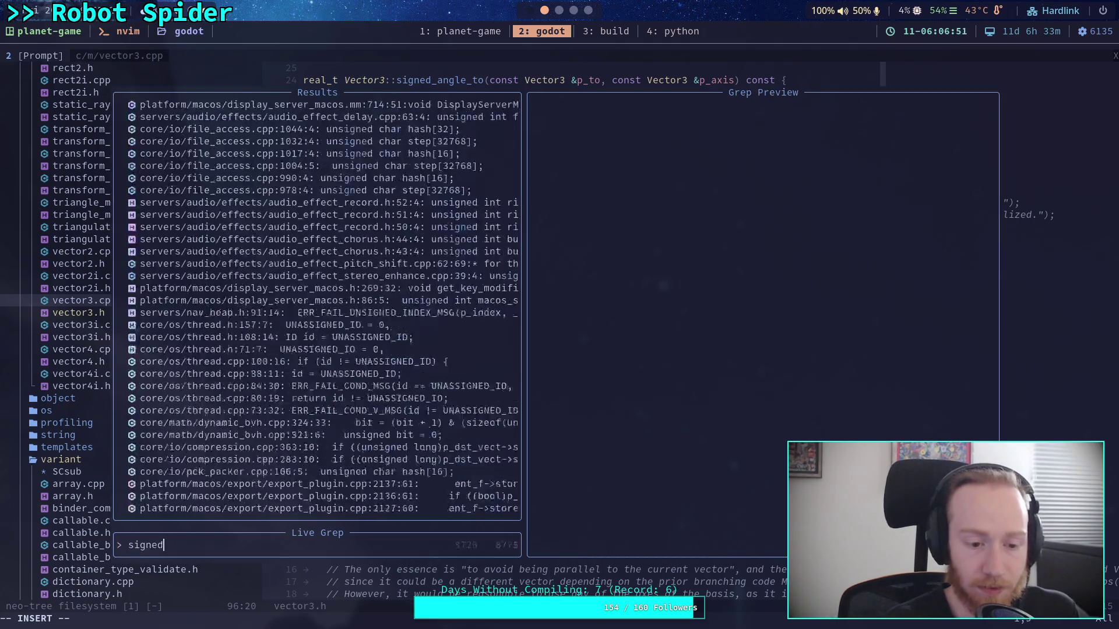
{"action": "type", "text": "_angle_to"}
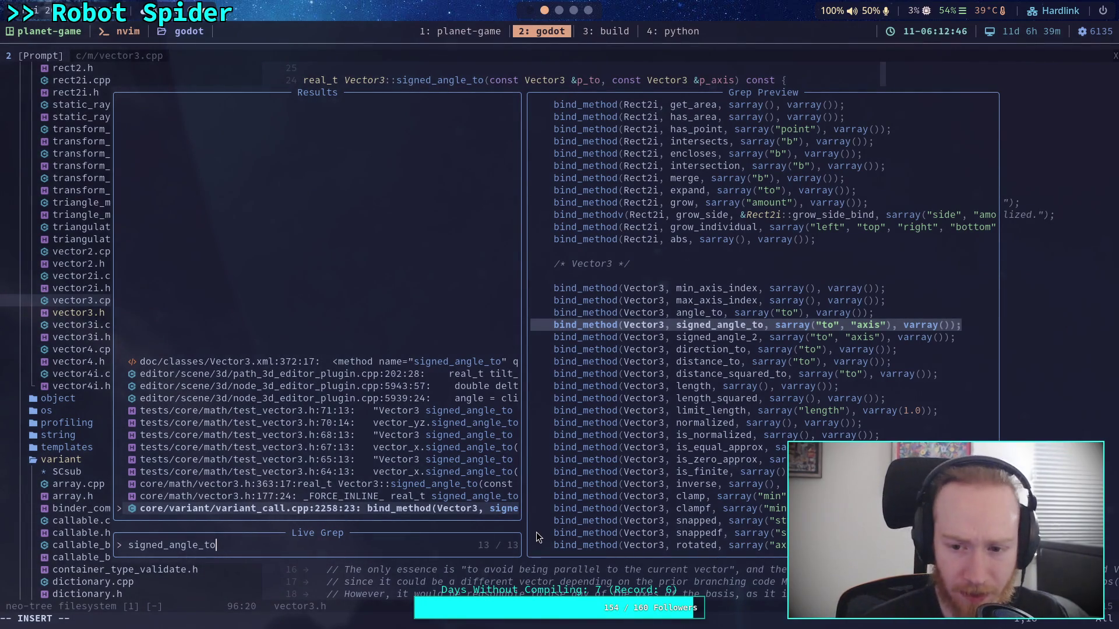
- Review the signed_angle_to matches from vector3.h up to Vector3.xml, then close the search
{"action": "key", "text": "Up"}
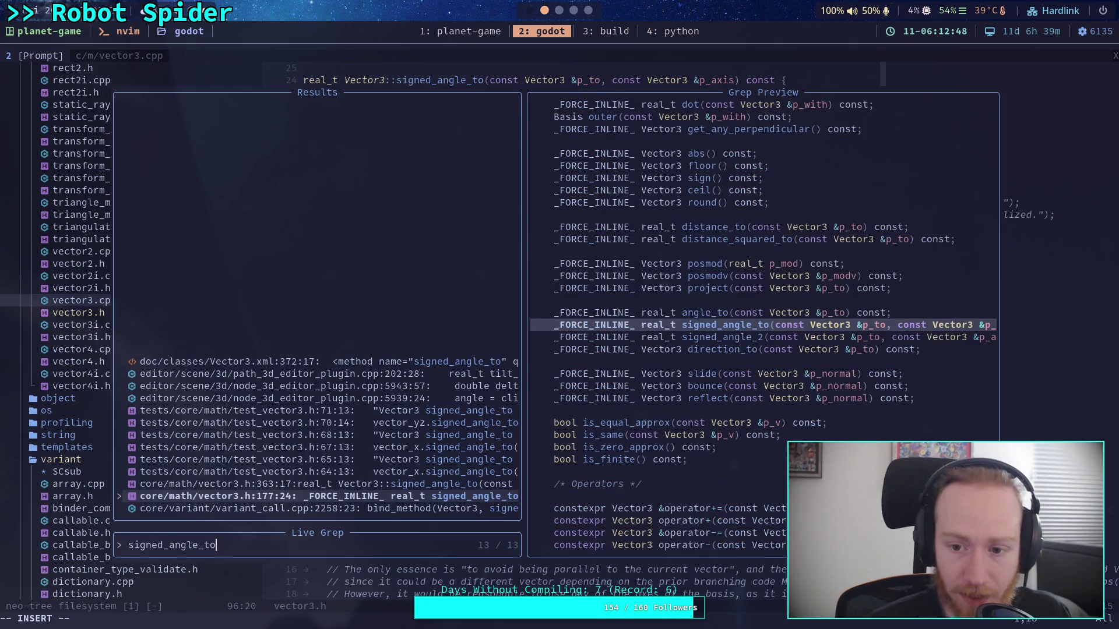
{"action": "key", "text": "Up"}
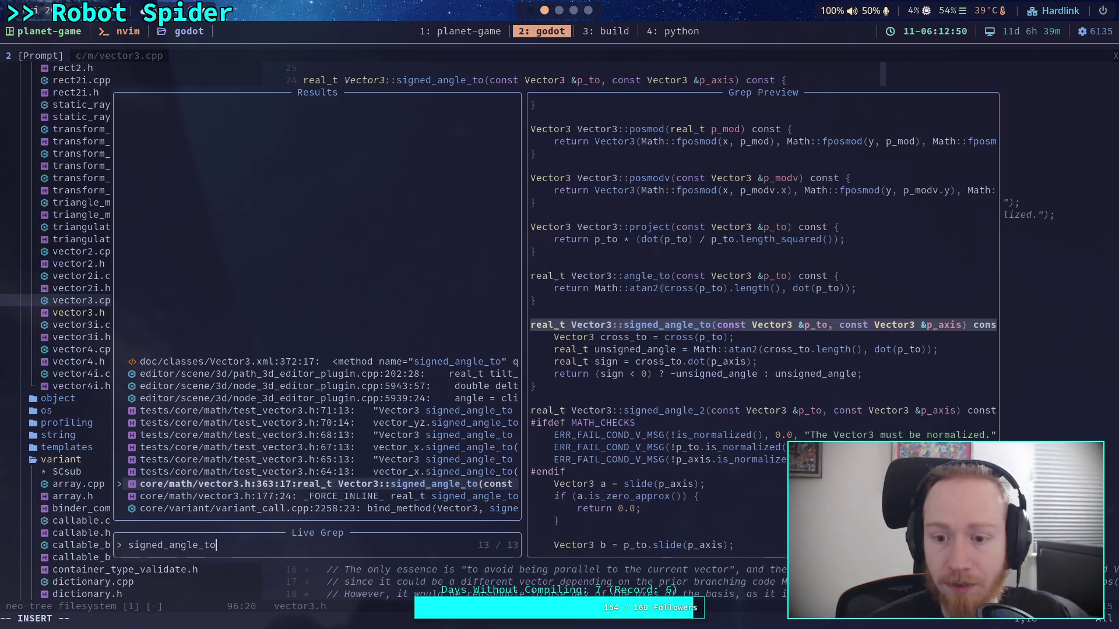
{"action": "key", "text": "Up"}
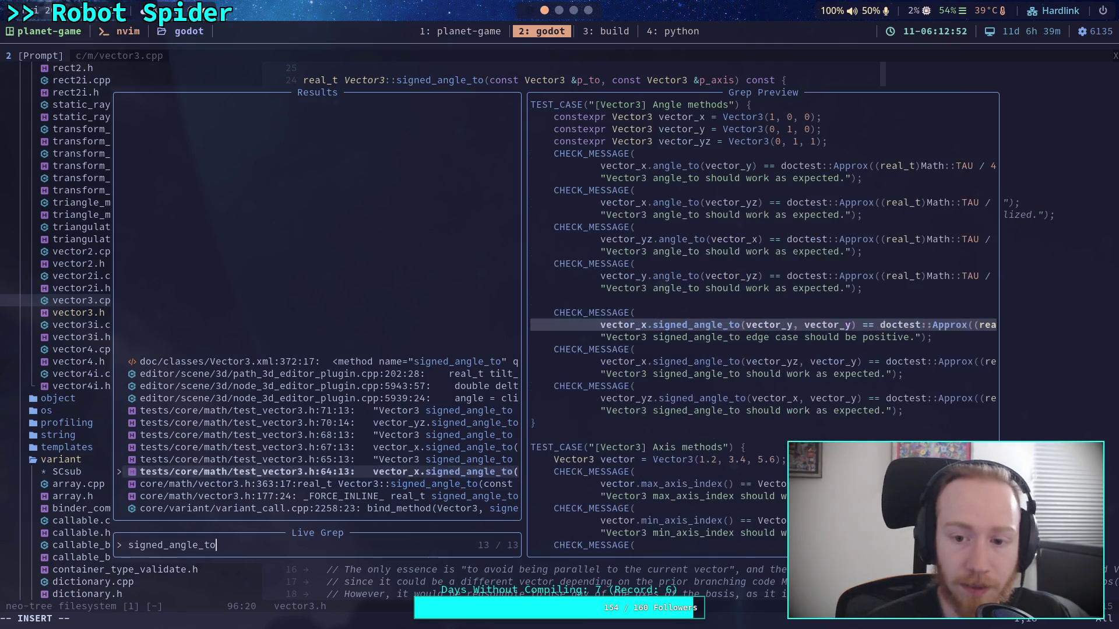
{"action": "key", "text": "Up"}
{"action": "key", "text": "Up"}
{"action": "key", "text": "Up"}
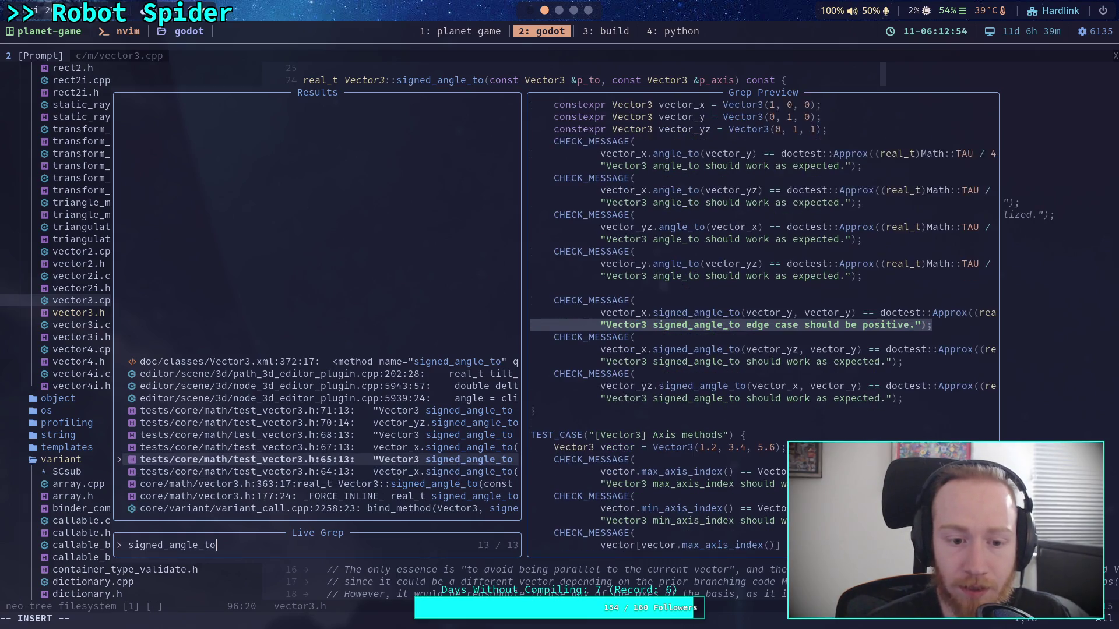
{"action": "key", "text": "Up"}
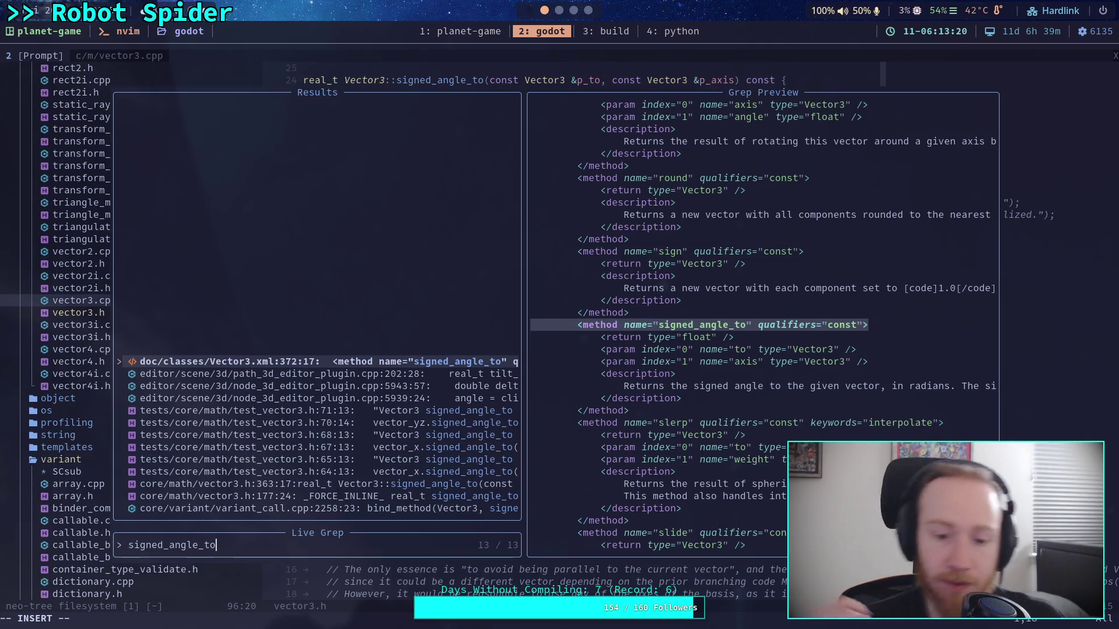
{"action": "key", "text": "Escape"}
{"action": "key", "text": "Escape"}
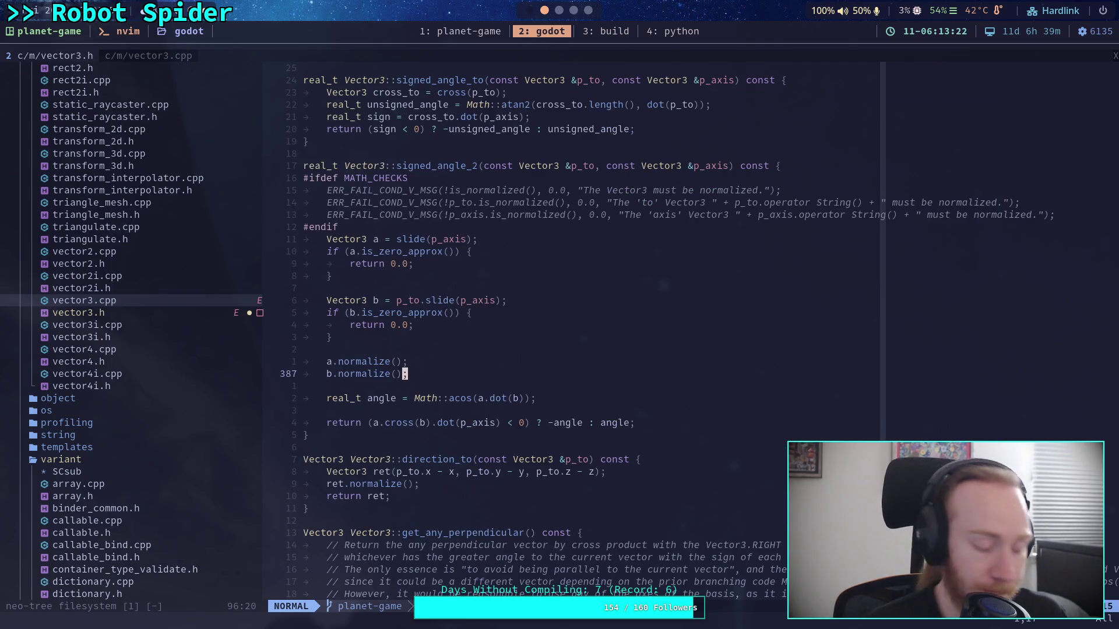
- Run git status and git diff in the build terminal to review changes, then start the Godot build
{"action": "key", "text": "super+3"}
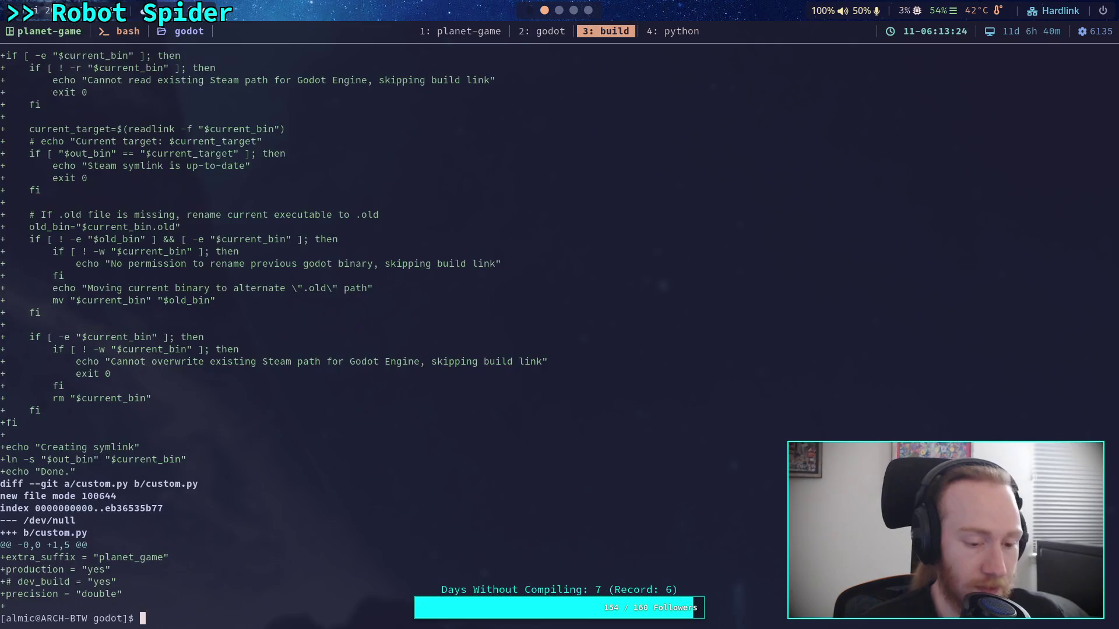
{"action": "type", "text": "git status"}
{"action": "key", "text": "Return"}
{"action": "type", "text": "git diff"}
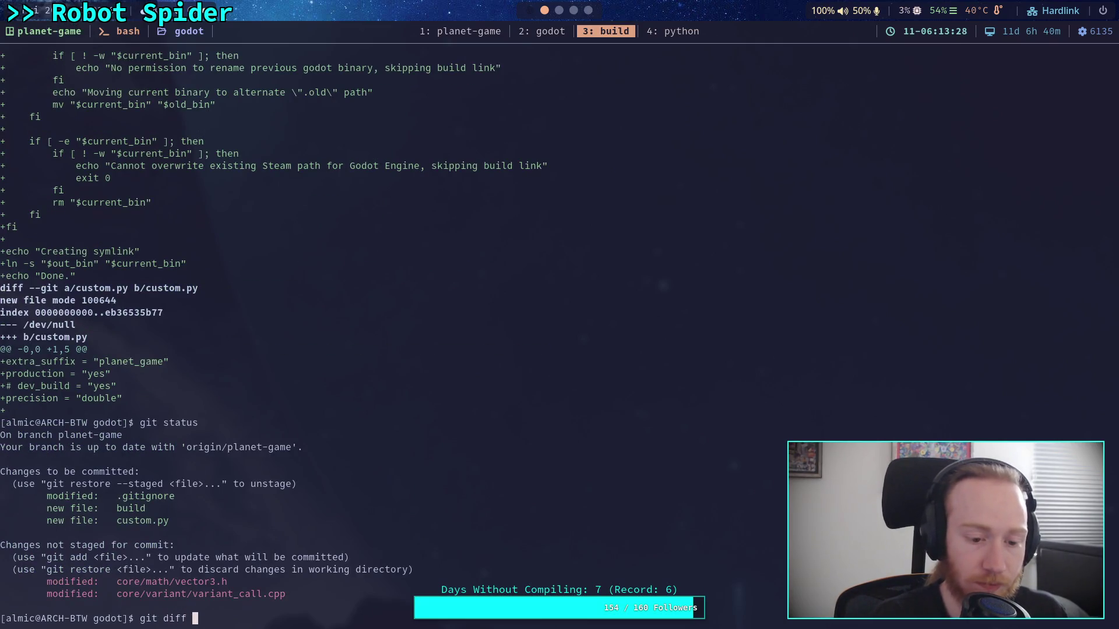
{"action": "key", "text": "Return"}
{"action": "scroll", "coordinate": [481, 327], "scroll_direction": "down", "scroll_amount": 3}
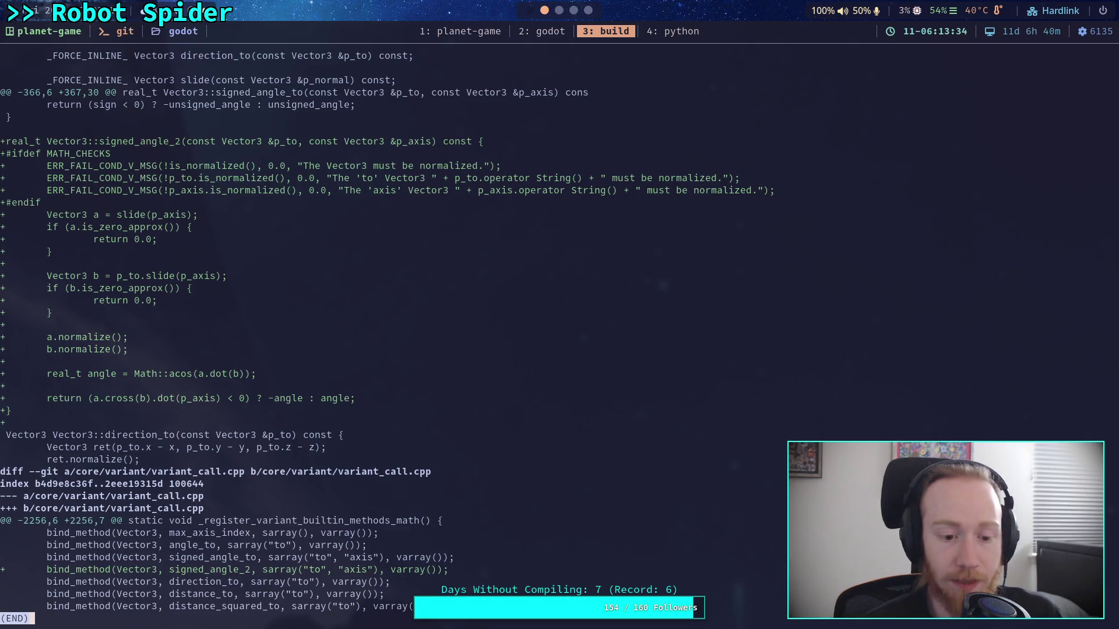
{"action": "key", "text": "q"}
{"action": "type", "text": "./build -a"}
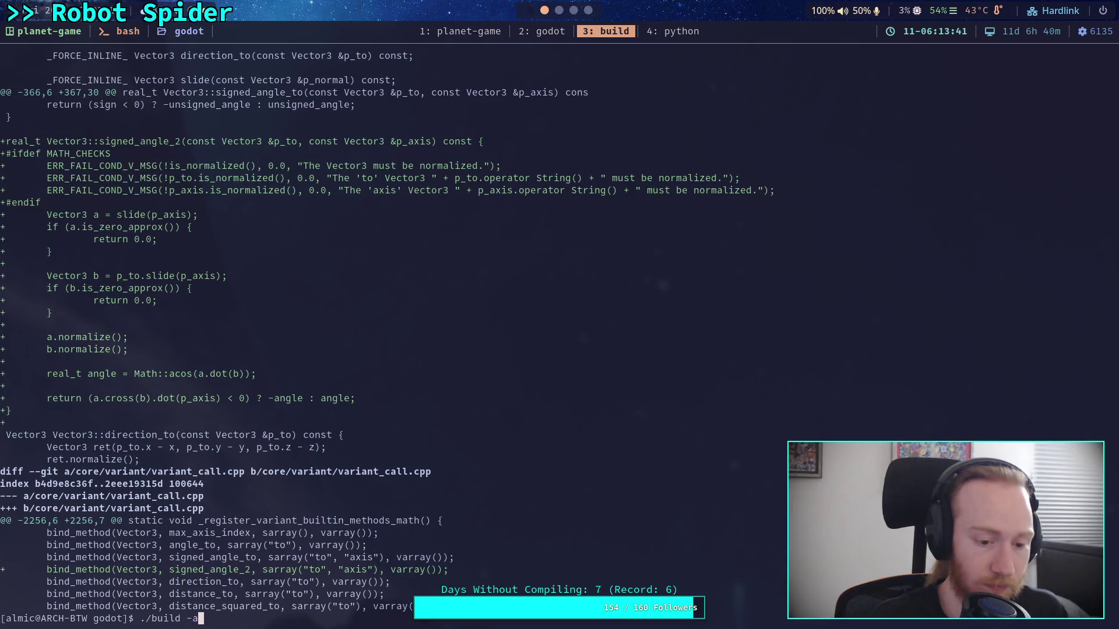
{"action": "key", "text": "Return"}
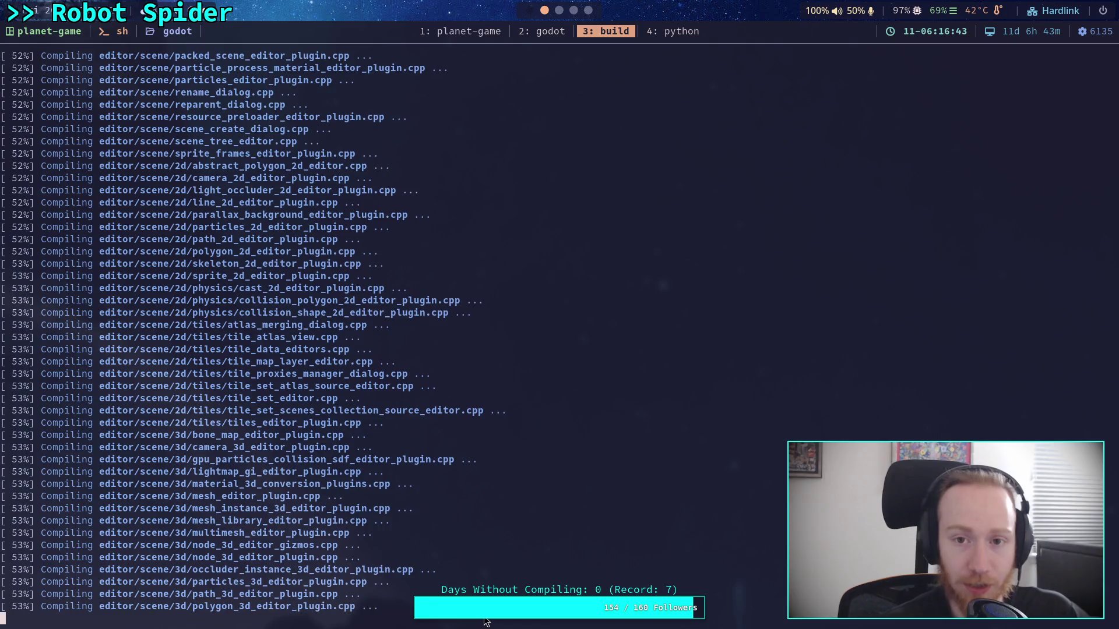
{"action": "left_click", "coordinate": [566, 34]}
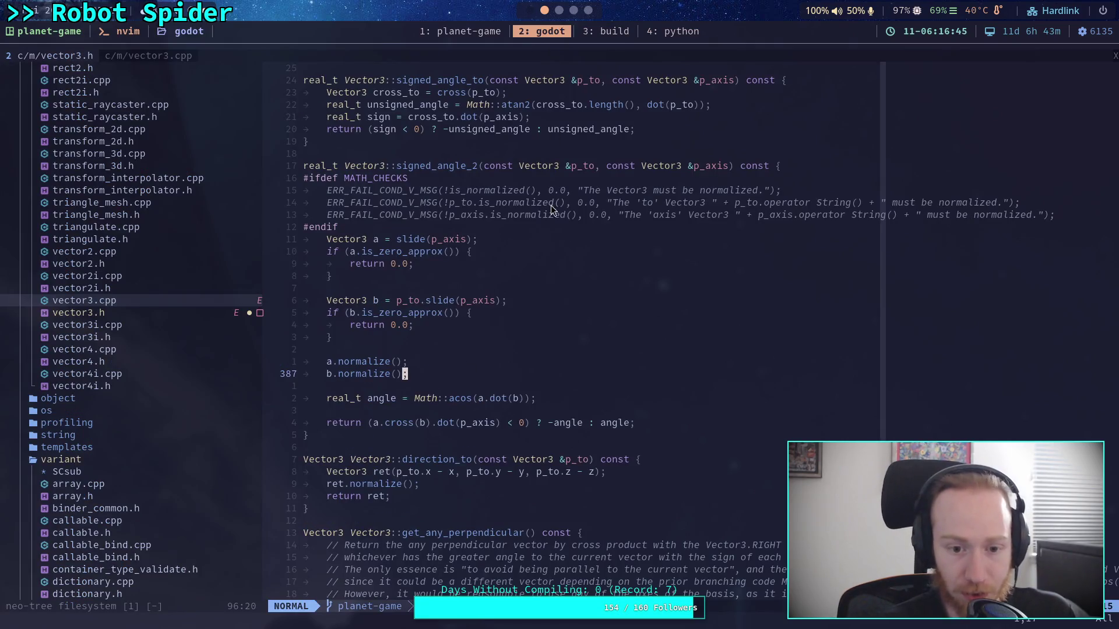
{"action": "left_click", "coordinate": [596, 34]}
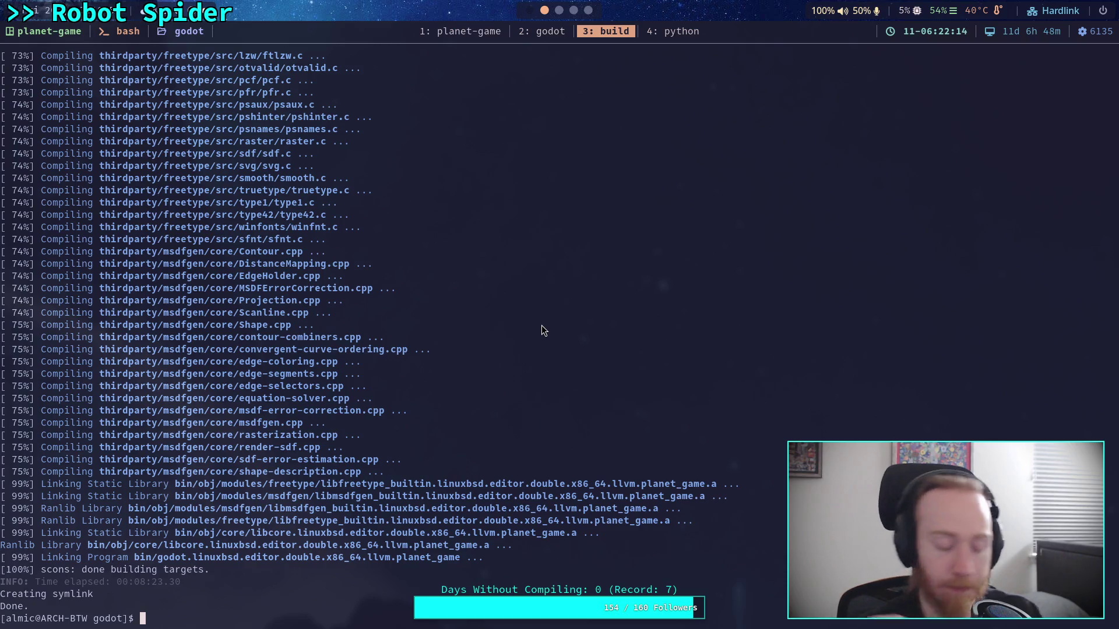
- Move the green marker to the circle's left edge and the blue marker down-left
{"action": "key", "text": "super+4"}
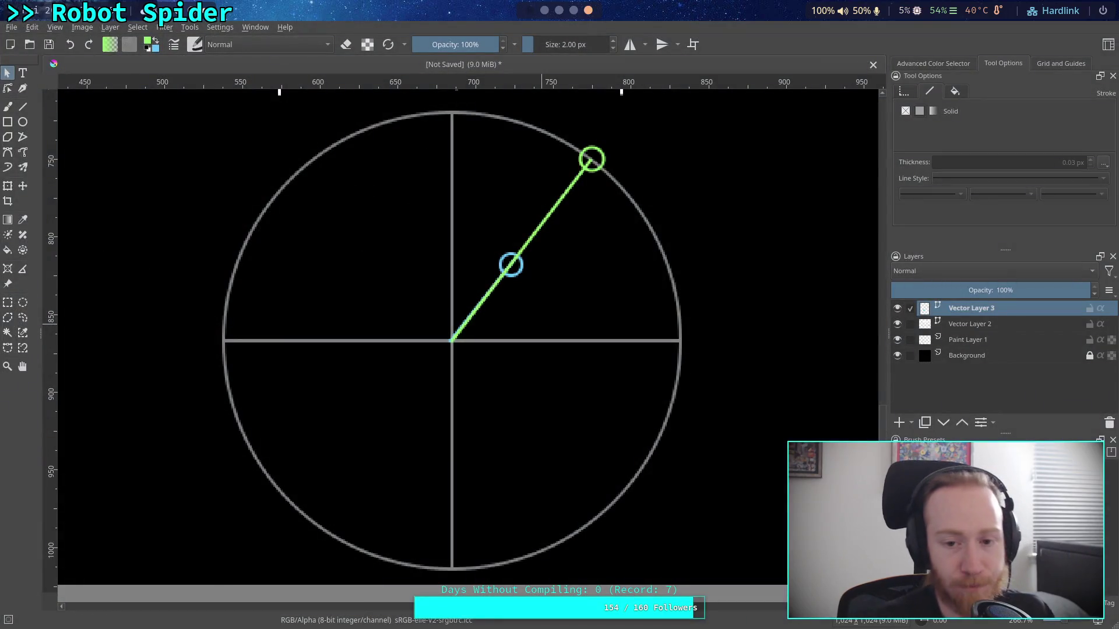
{"action": "left_click", "coordinate": [587, 157]}
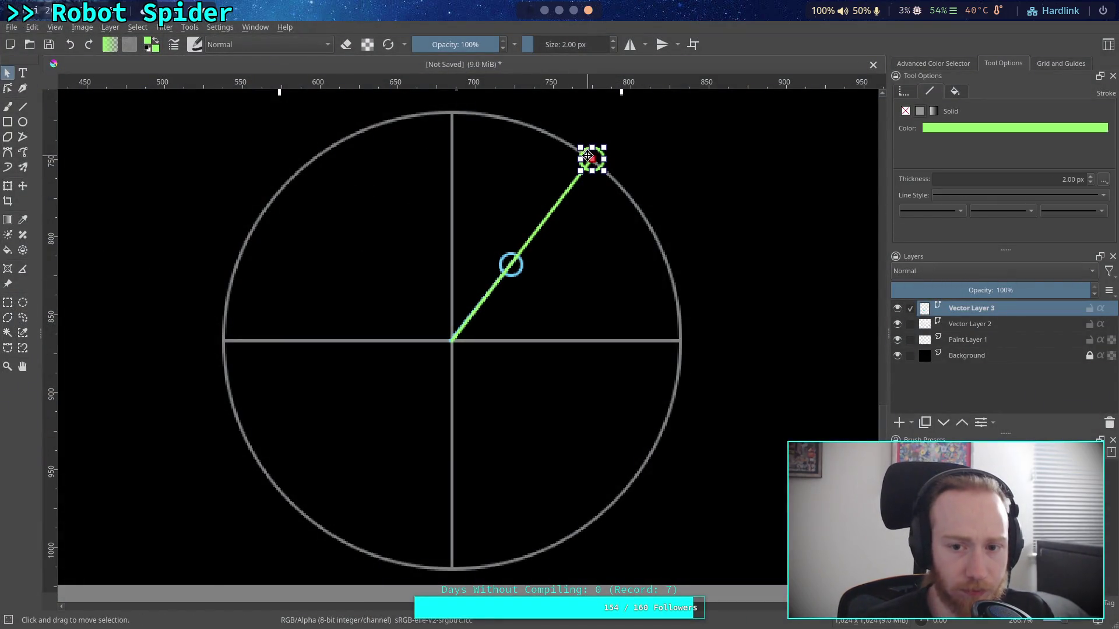
{"action": "mouse_move", "coordinate": [587, 156]}
{"action": "left_mouse_down"}
{"action": "mouse_move", "coordinate": [337, 295]}
{"action": "mouse_move", "coordinate": [217, 337]}
{"action": "left_mouse_up"}
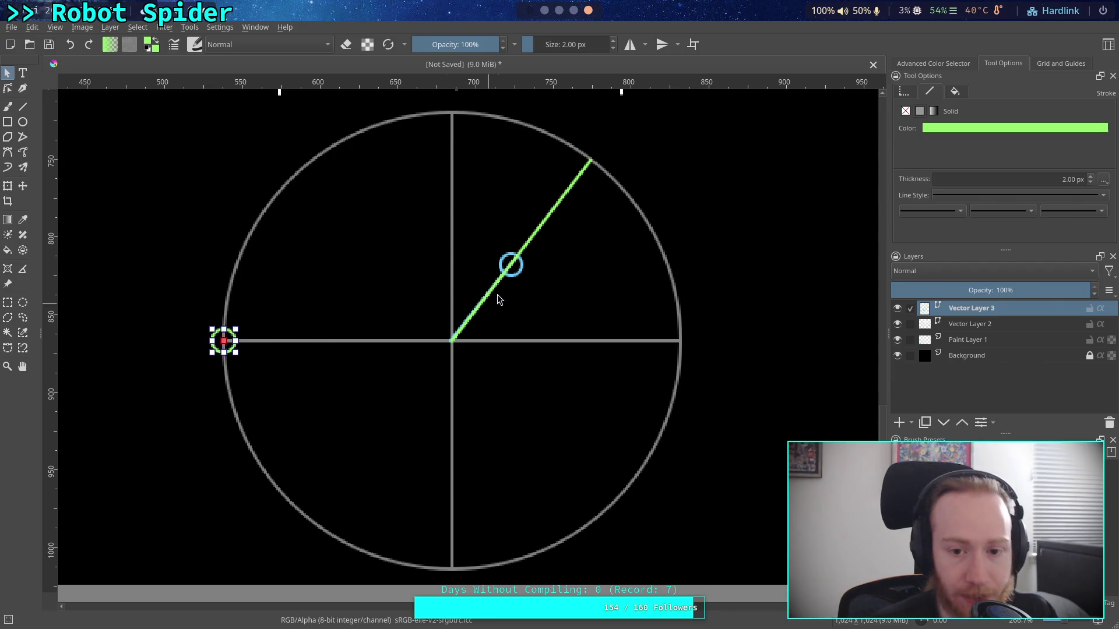
{"action": "left_click", "coordinate": [511, 266]}
{"action": "mouse_move", "coordinate": [511, 266]}
{"action": "left_mouse_down"}
{"action": "mouse_move", "coordinate": [304, 388]}
{"action": "mouse_move", "coordinate": [309, 371]}
{"action": "mouse_move", "coordinate": [261, 362]}
{"action": "mouse_move", "coordinate": [271, 360]}
{"action": "left_mouse_up"}
- Drag the green line's endpoint onto the green marker at the left edge
{"action": "left_click", "coordinate": [556, 189]}
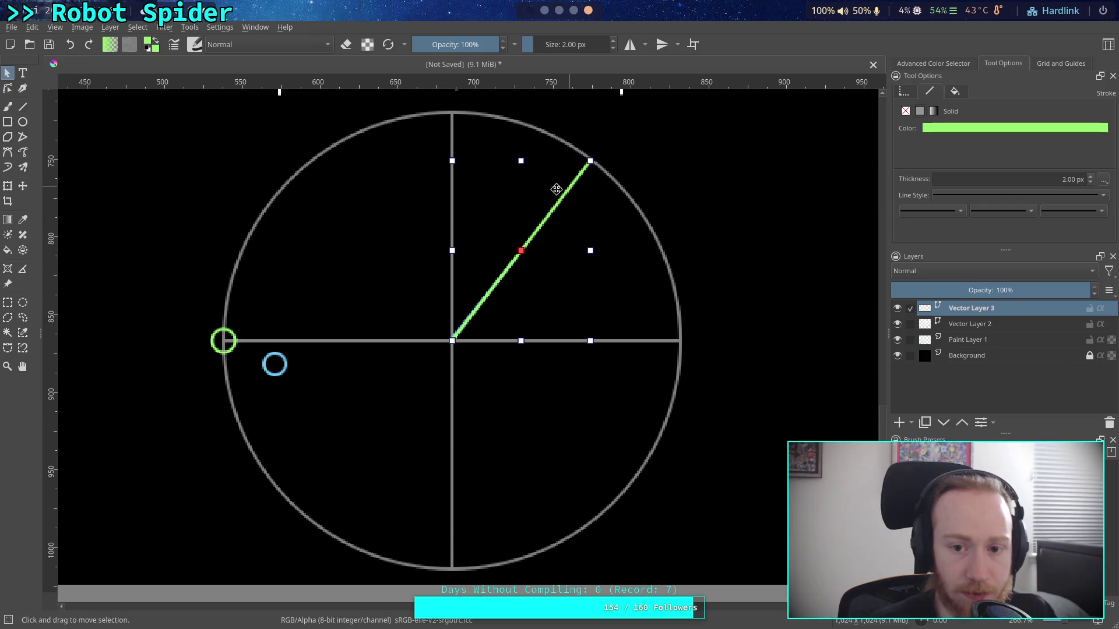
{"action": "left_click", "coordinate": [9, 88]}
{"action": "mouse_move", "coordinate": [591, 163]}
{"action": "left_mouse_down"}
{"action": "mouse_move", "coordinate": [320, 245]}
{"action": "mouse_move", "coordinate": [224, 341]}
{"action": "left_mouse_up"}
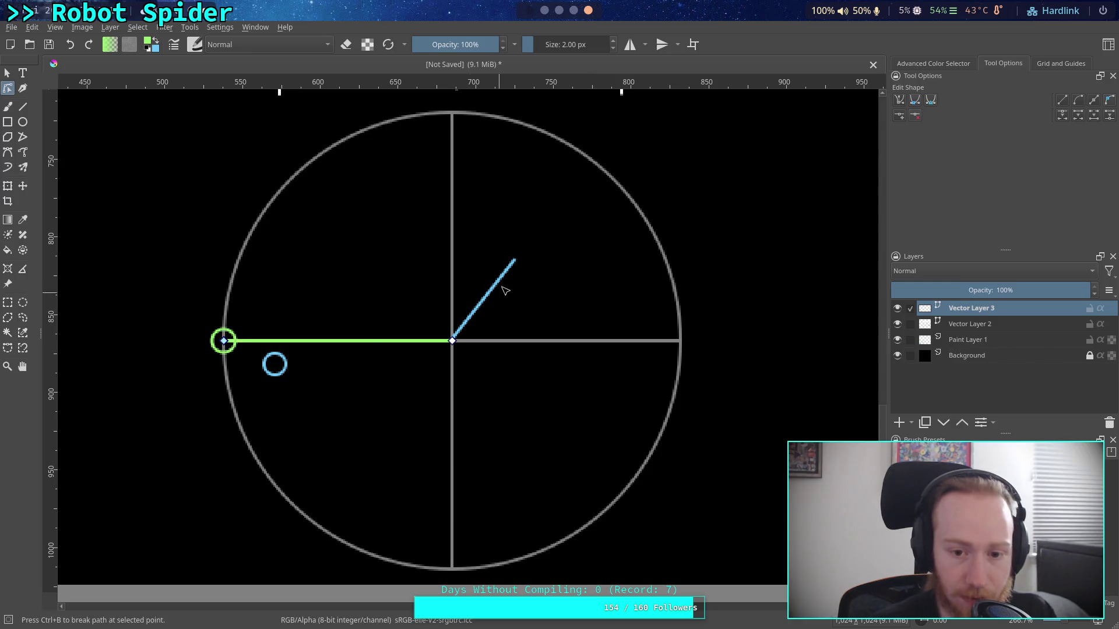
- Drag the blue line's end left, shift the blue marker toward the left edge, then undo the endpoint move
{"action": "left_click_drag", "start_coordinate": [513, 260], "coordinate": [281, 367]}
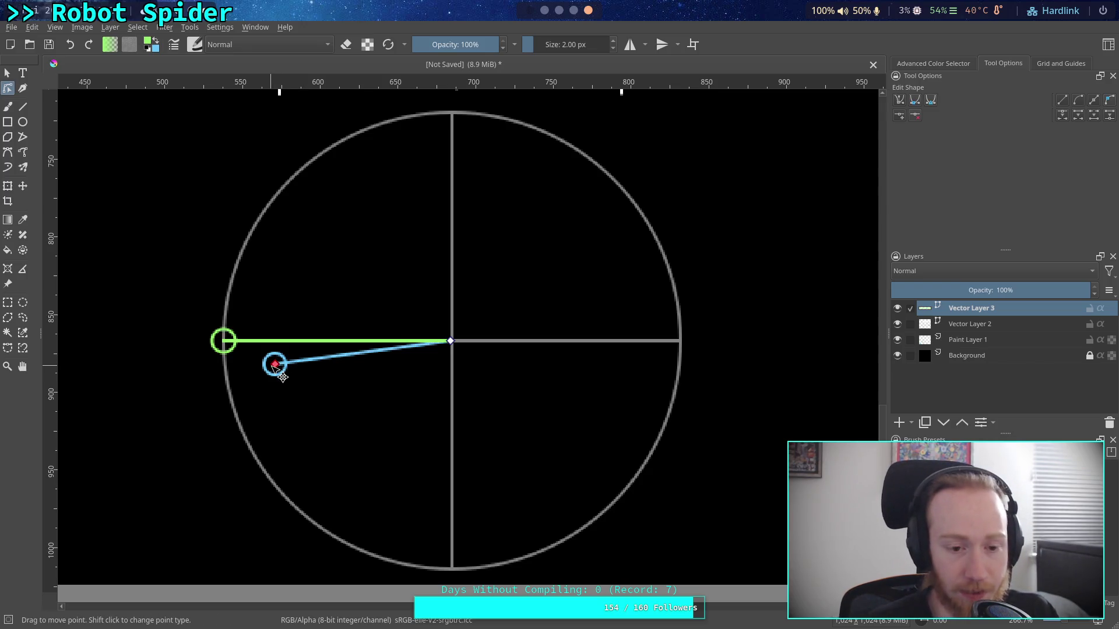
{"action": "left_click", "coordinate": [281, 362]}
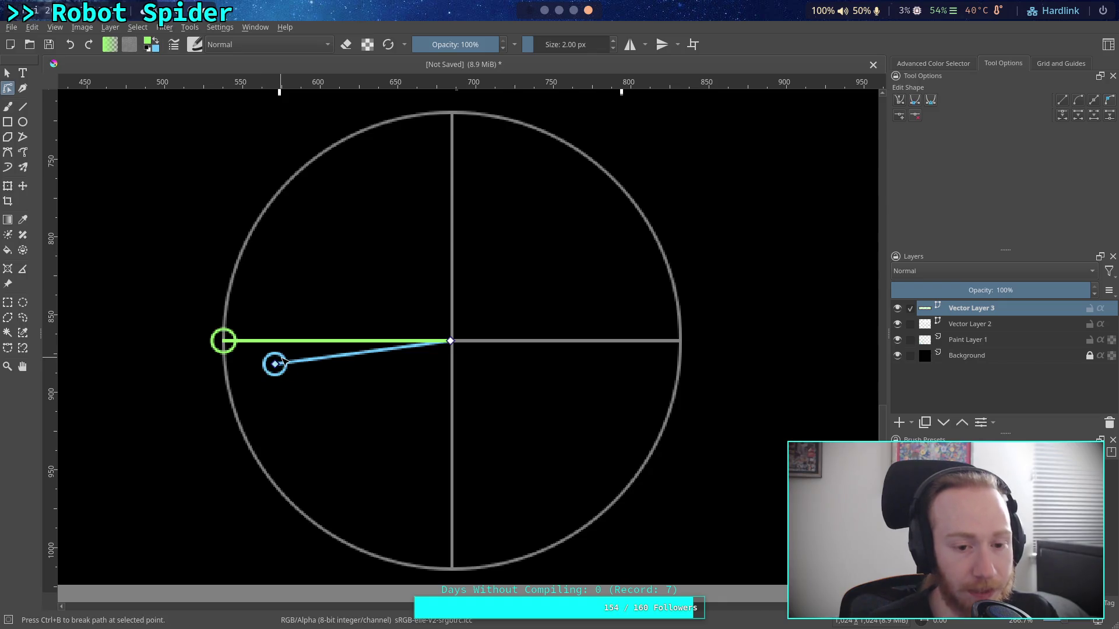
{"action": "left_click", "coordinate": [281, 360]}
{"action": "left_click", "coordinate": [7, 72]}
{"action": "left_click_drag", "start_coordinate": [281, 358], "coordinate": [225, 363]}
{"action": "left_click", "coordinate": [273, 365]}
{"action": "left_click", "coordinate": [265, 381]}
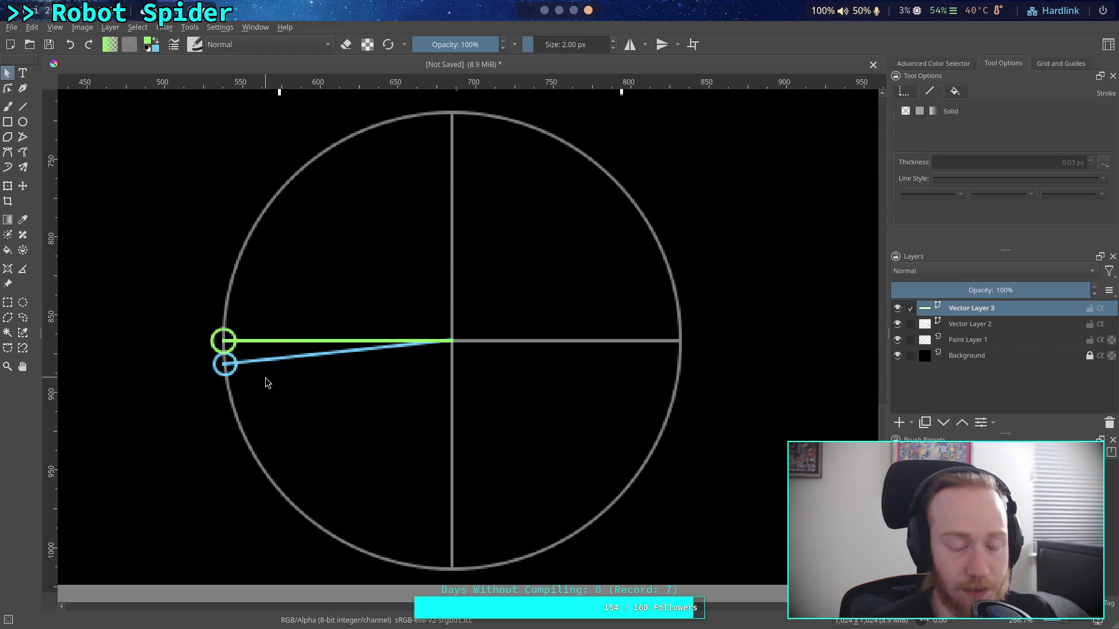
{"action": "key", "text": "ctrl+z"}
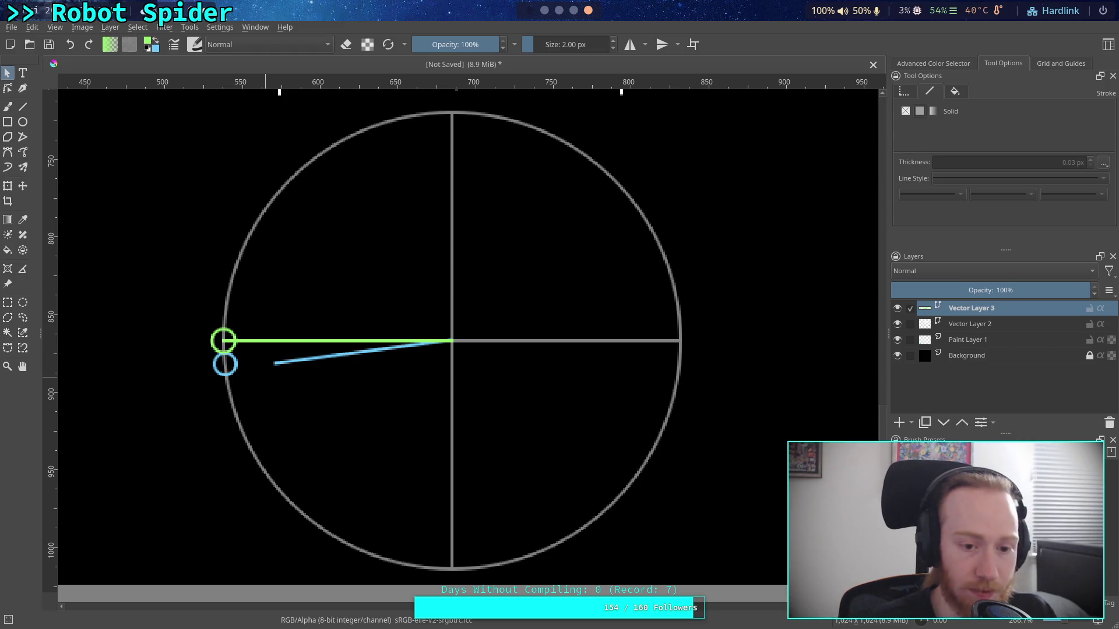
- Place the blue marker on the left edge below the green marker and bring the blue line's end to it
{"action": "key", "text": "ctrl+z"}
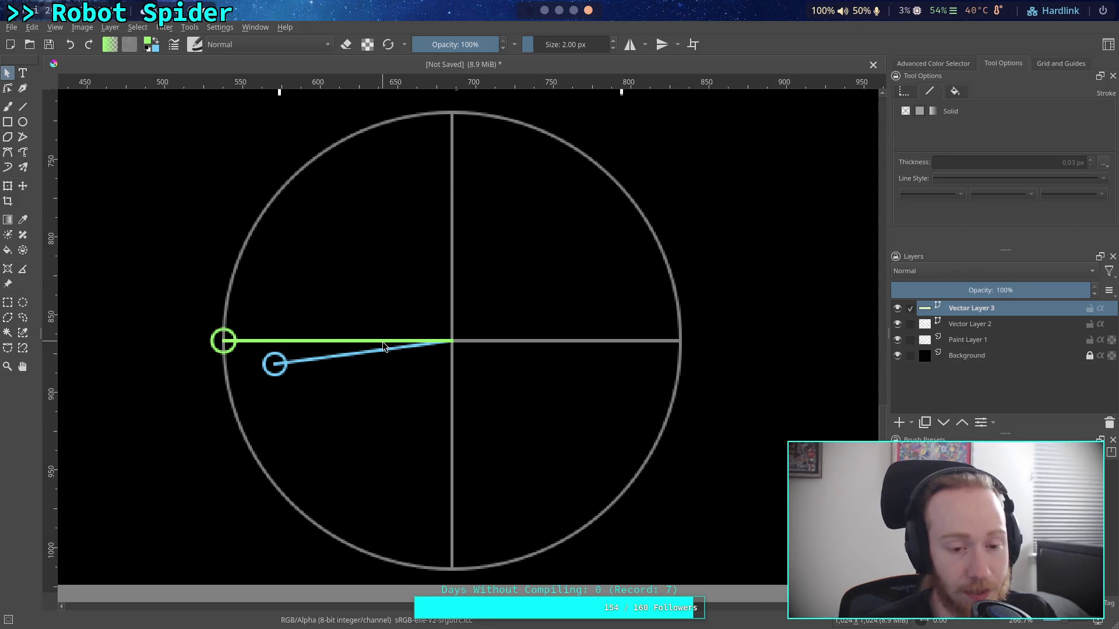
{"action": "left_click", "coordinate": [269, 368]}
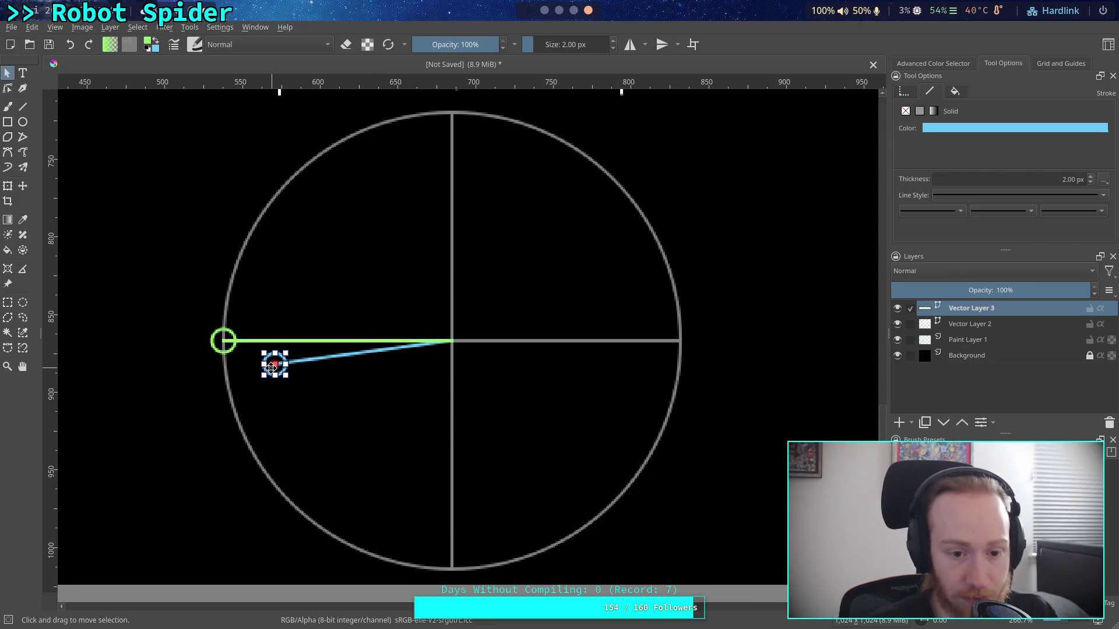
{"action": "left_click_drag", "start_coordinate": [269, 368], "coordinate": [217, 370]}
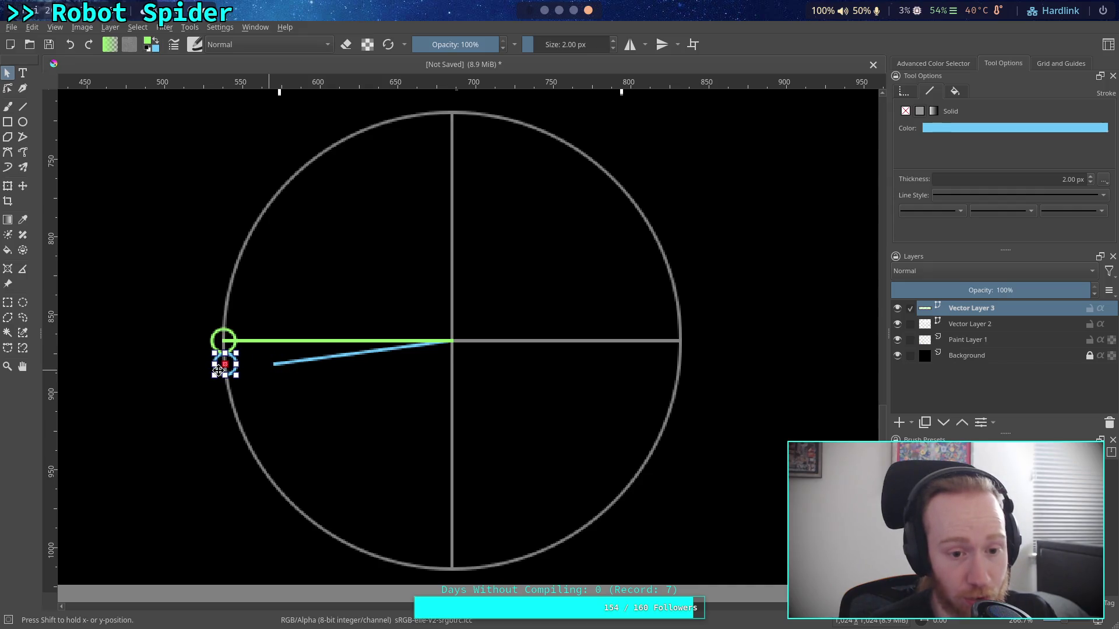
{"action": "double_click", "coordinate": [280, 363]}
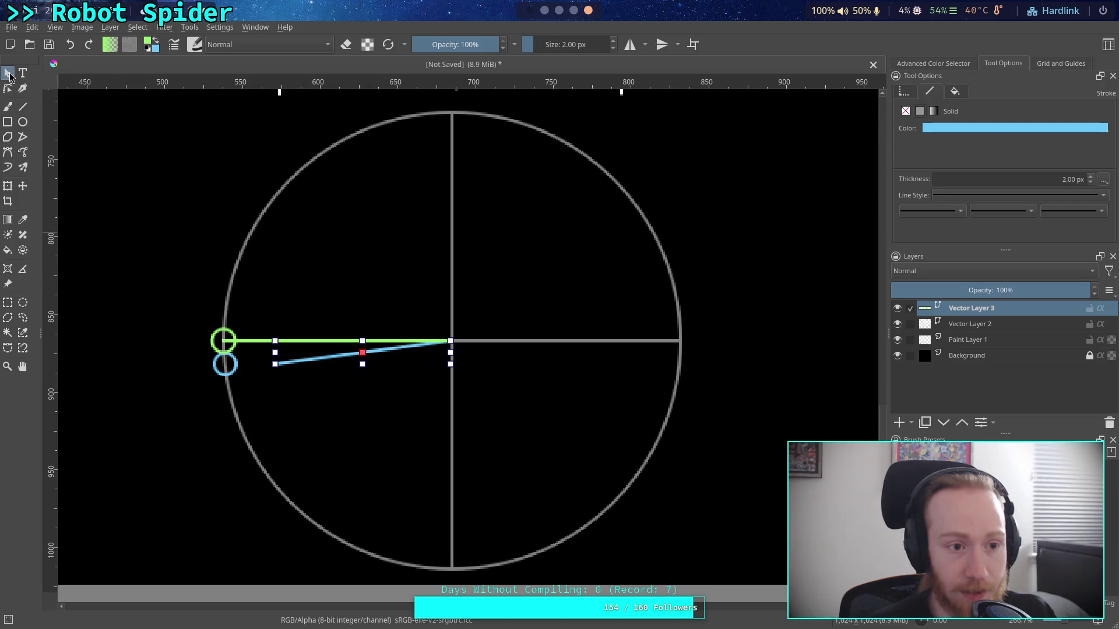
{"action": "mouse_move", "coordinate": [275, 365]}
{"action": "left_mouse_down"}
{"action": "mouse_move", "coordinate": [226, 365]}
{"action": "mouse_move", "coordinate": [233, 376]}
{"action": "left_mouse_up"}
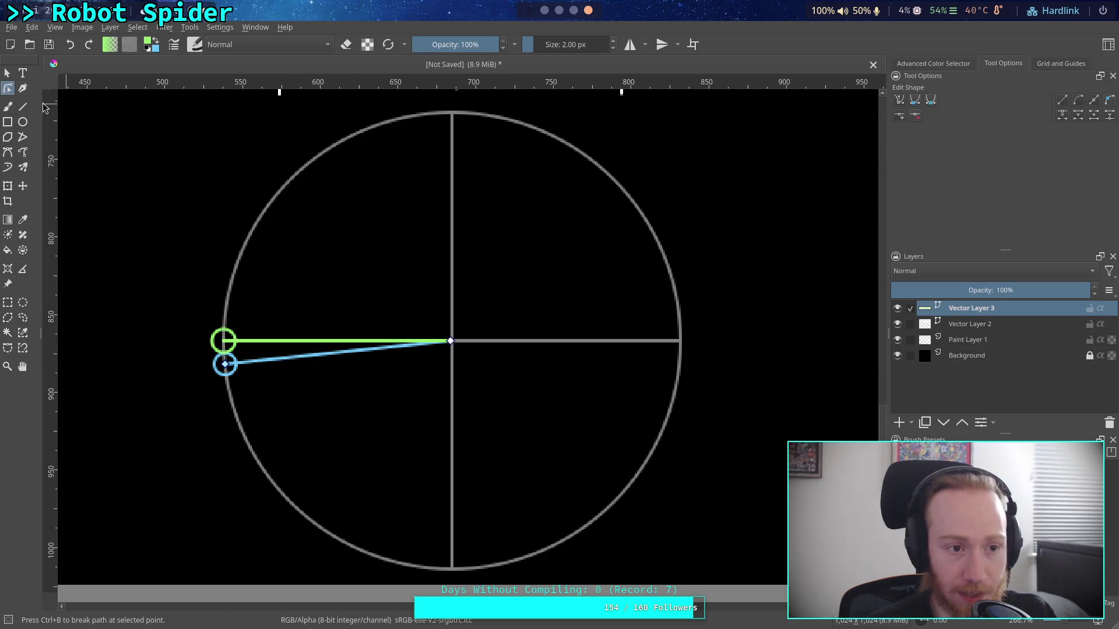
- Move the blue marker to the big circle's centre and pull the blue line's left end there
{"action": "left_click", "coordinate": [236, 376]}
{"action": "key", "text": "Escape"}
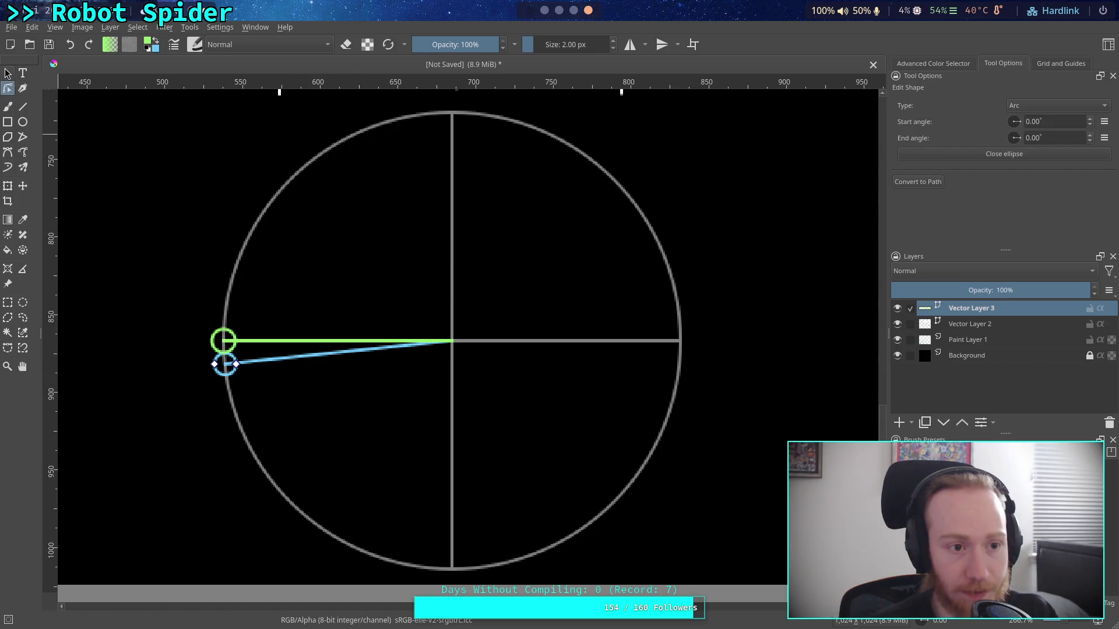
{"action": "mouse_move", "coordinate": [231, 370]}
{"action": "left_mouse_down"}
{"action": "mouse_move", "coordinate": [467, 385]}
{"action": "mouse_move", "coordinate": [459, 378]}
{"action": "left_mouse_up"}
{"action": "double_click", "coordinate": [338, 352]}
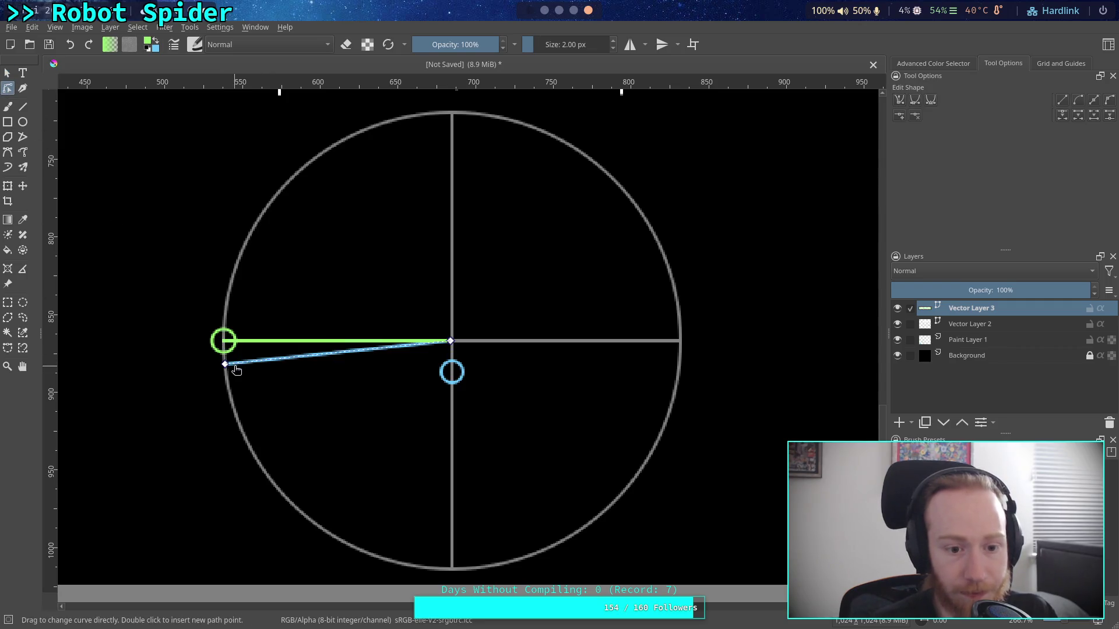
{"action": "left_click_drag", "start_coordinate": [225, 364], "coordinate": [456, 378]}
{"action": "left_click", "coordinate": [453, 374]}
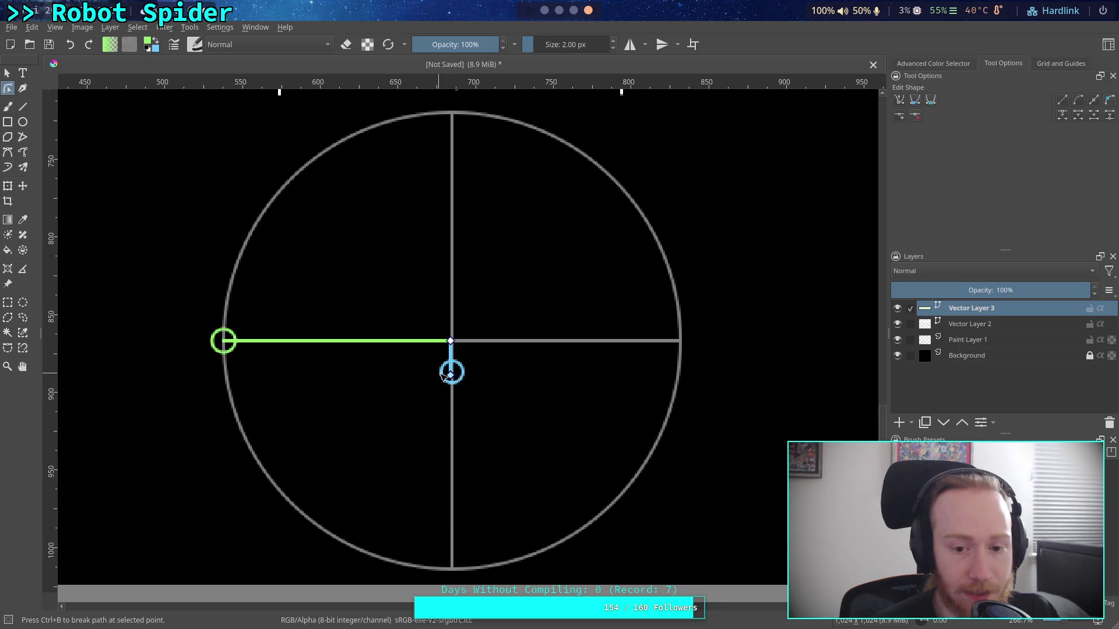
{"action": "left_click", "coordinate": [452, 373]}
{"action": "left_click", "coordinate": [11, 70]}
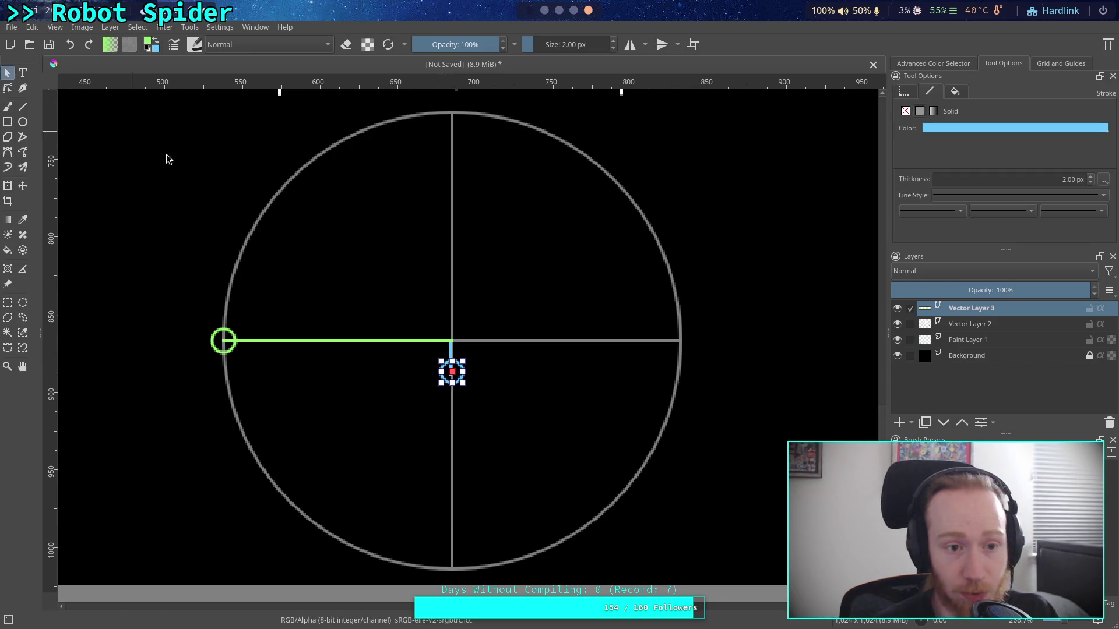
- Drag the blue marker to the green line's left end, then the circle's bottom, then back up to cap the stub
{"action": "left_click_drag", "start_coordinate": [447, 368], "coordinate": [219, 364]}
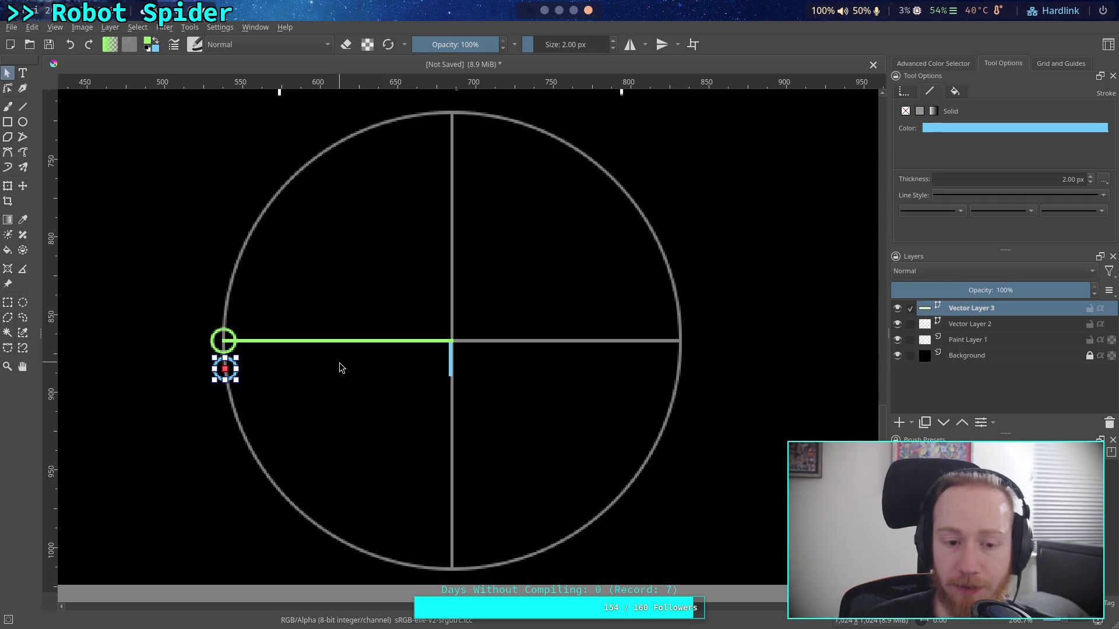
{"action": "mouse_move", "coordinate": [225, 368]}
{"action": "left_mouse_down"}
{"action": "mouse_move", "coordinate": [454, 377]}
{"action": "mouse_move", "coordinate": [459, 573]}
{"action": "left_mouse_up"}
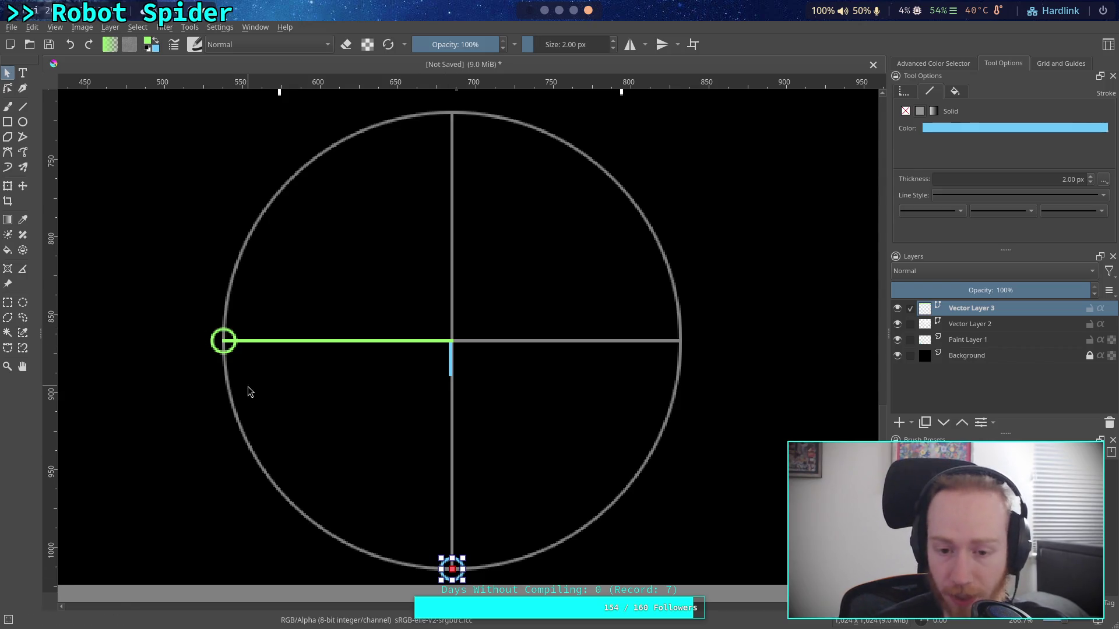
{"action": "left_click_drag", "start_coordinate": [458, 564], "coordinate": [457, 368]}
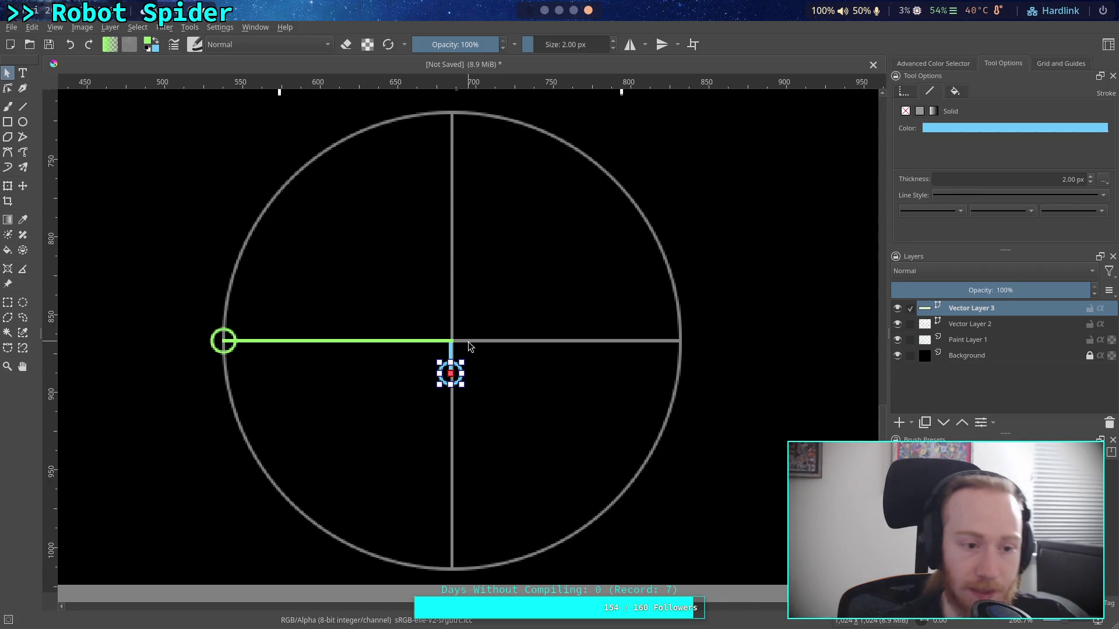
- Drag the blue marker onto the big circle's left edge just below the green line's end
{"action": "left_click", "coordinate": [22, 269]}
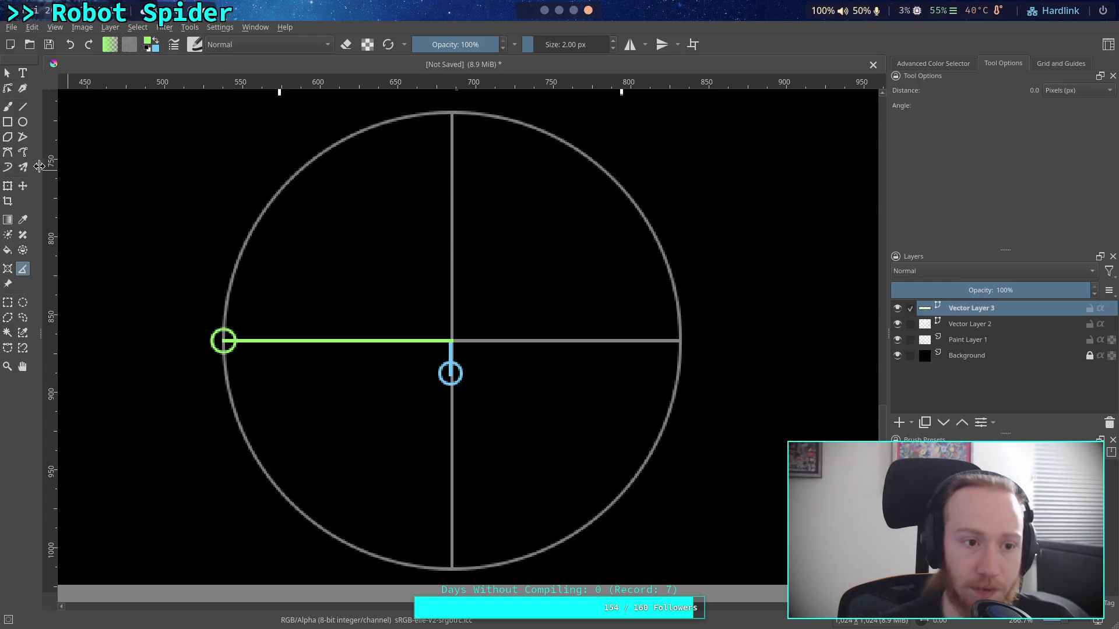
{"action": "left_click", "coordinate": [8, 73]}
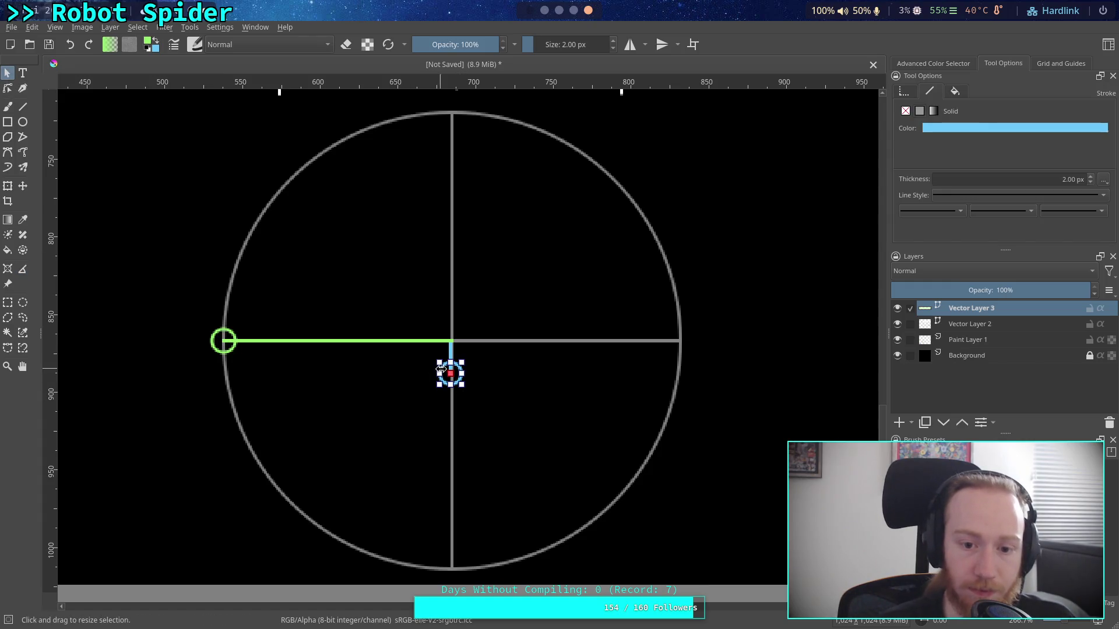
{"action": "mouse_move", "coordinate": [442, 368]}
{"action": "left_mouse_down"}
{"action": "mouse_move", "coordinate": [258, 367]}
{"action": "mouse_move", "coordinate": [270, 368]}
{"action": "mouse_move", "coordinate": [221, 381]}
{"action": "left_mouse_up"}
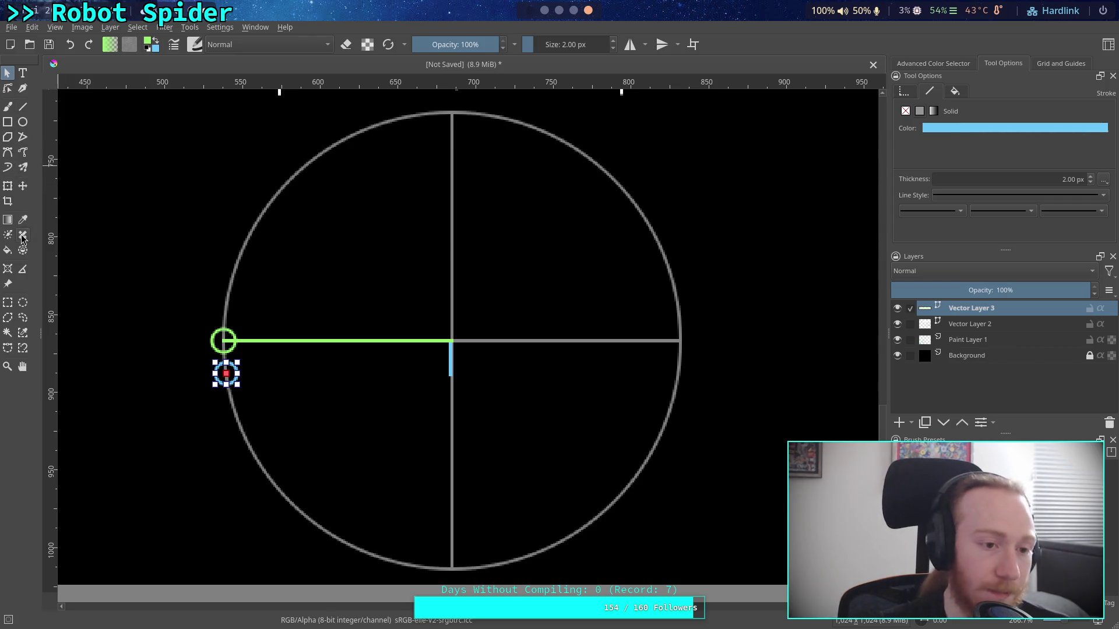
{"action": "left_click", "coordinate": [22, 268]}
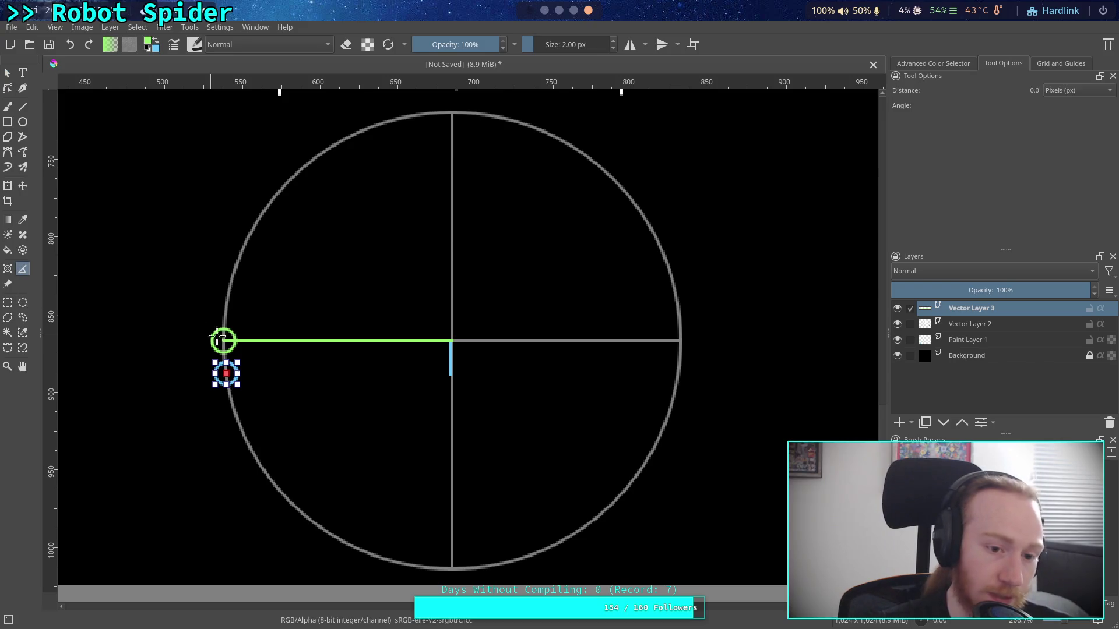
- Measure from the circle's left edge to its centre, about 147 px
{"action": "mouse_move", "coordinate": [223, 341]}
{"action": "left_mouse_down"}
{"action": "mouse_move", "coordinate": [452, 341]}
{"action": "mouse_move", "coordinate": [350, 379]}
{"action": "mouse_move", "coordinate": [265, 389]}
{"action": "mouse_move", "coordinate": [226, 374]}
{"action": "left_mouse_up"}
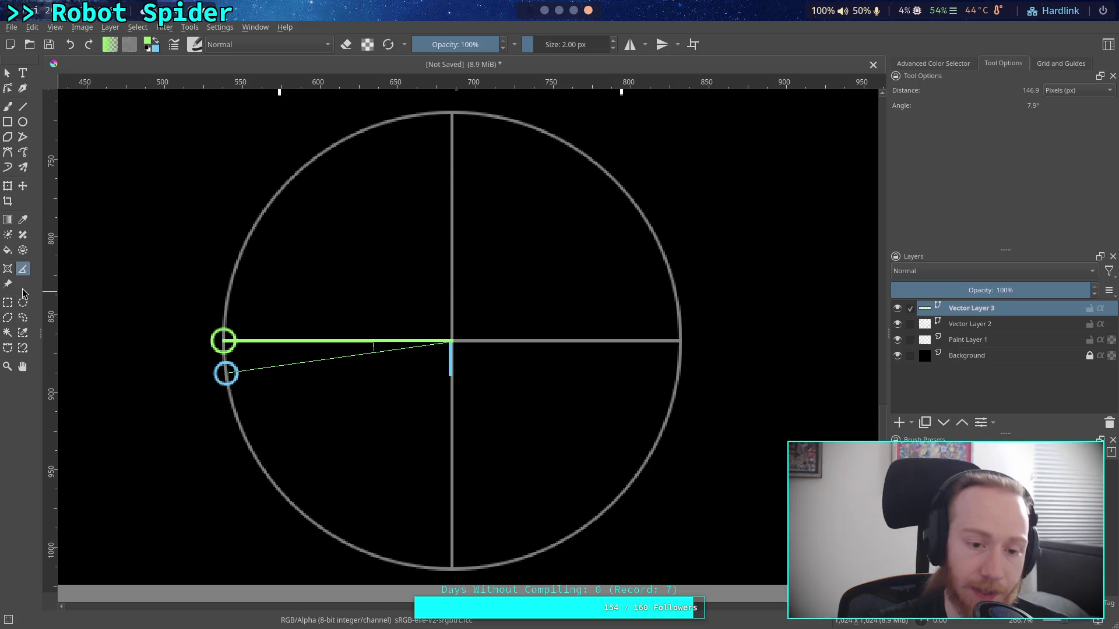
{"action": "left_click", "coordinate": [9, 303]}
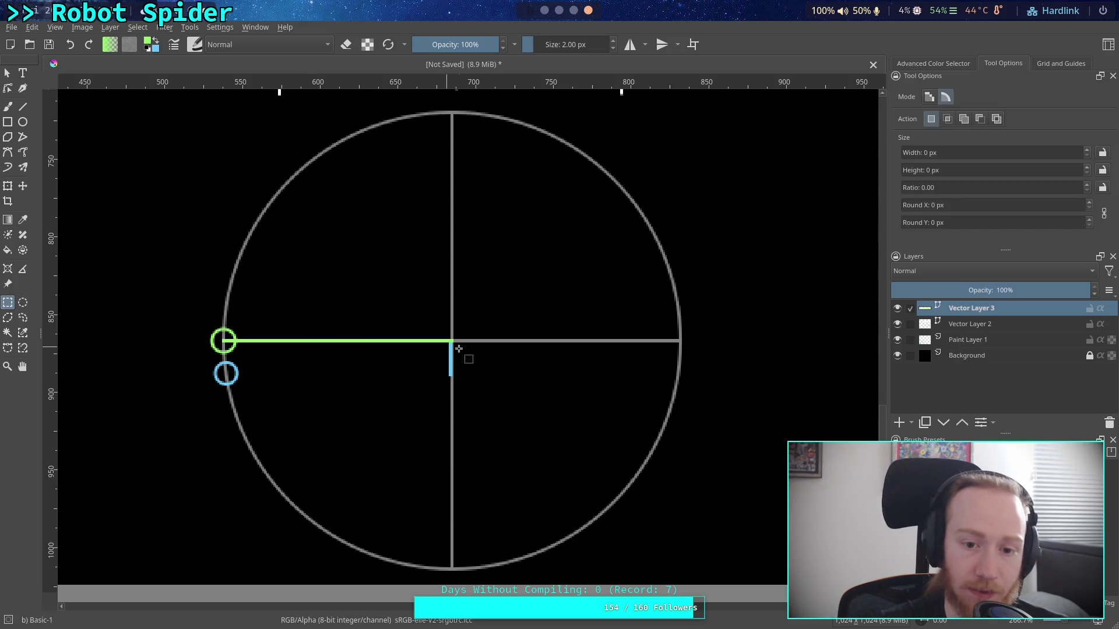
- Gauge the 147 px radius and the 23 px blue segment height with rectangular selections, then go to the build terminal
{"action": "left_click_drag", "start_coordinate": [451, 341], "coordinate": [223, 341]}
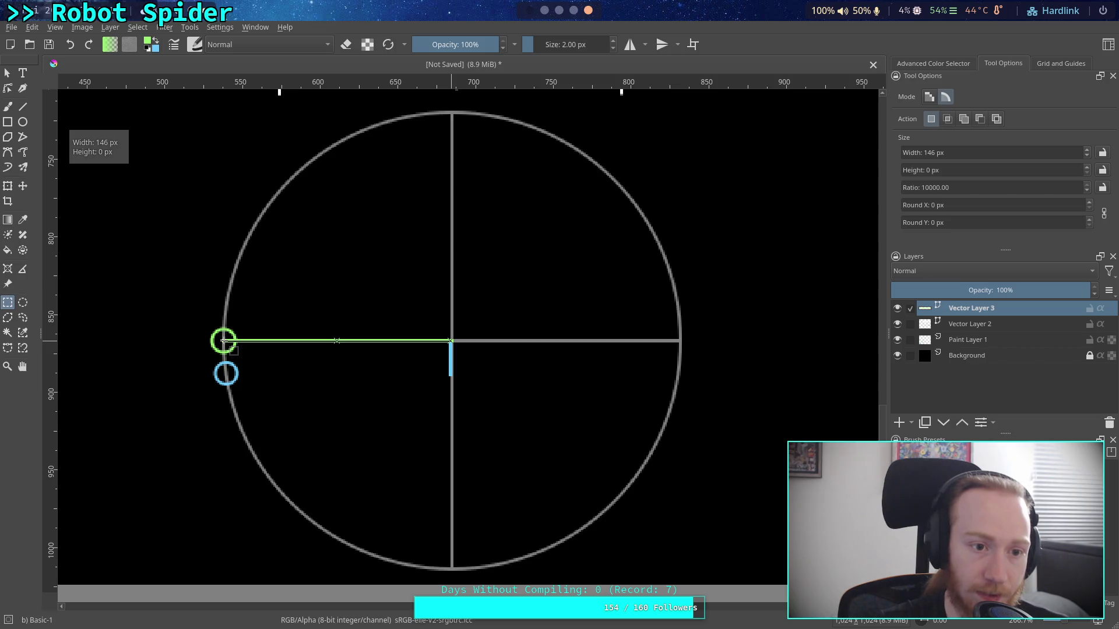
{"action": "mouse_move", "coordinate": [450, 341]}
{"action": "left_mouse_down"}
{"action": "mouse_move", "coordinate": [490, 523]}
{"action": "mouse_move", "coordinate": [451, 570]}
{"action": "mouse_move", "coordinate": [453, 377]}
{"action": "left_mouse_up"}
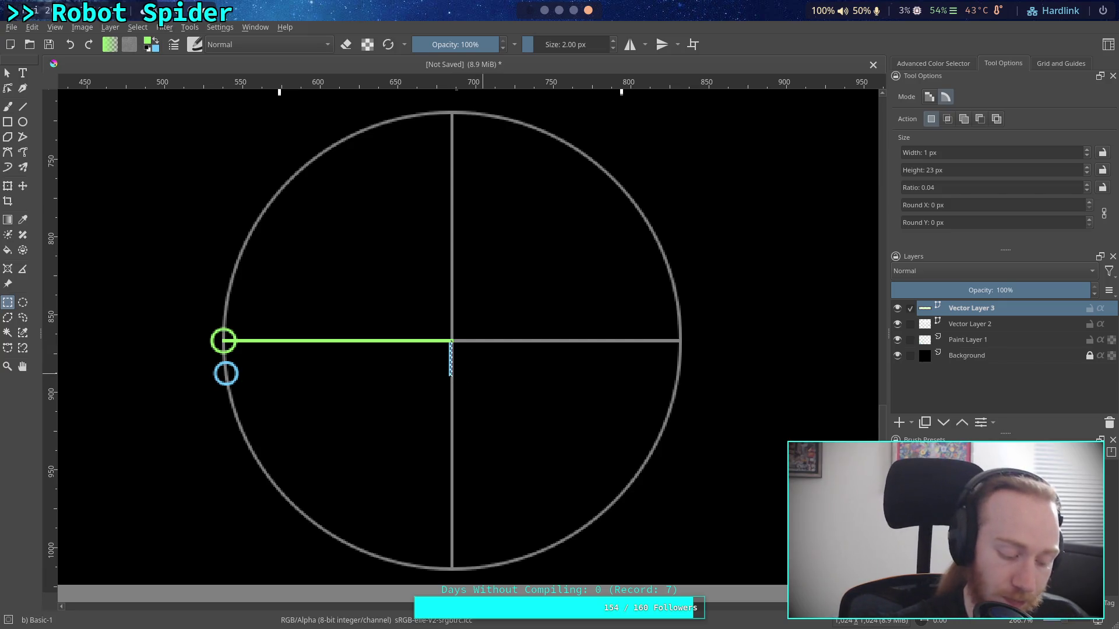
{"action": "key", "text": "alt+Tab"}
{"action": "key", "text": "super+3"}
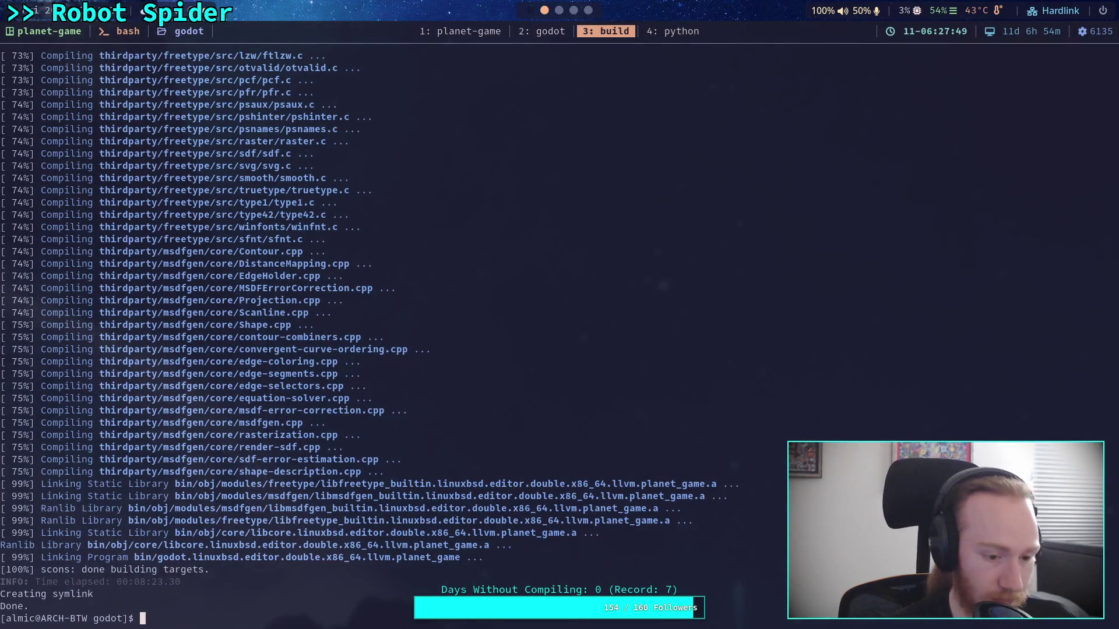
- In the Python REPL, evaluate 23/147 and 90 times that ratio to estimate the angle, then go to the browser
{"action": "key", "text": "super+4"}
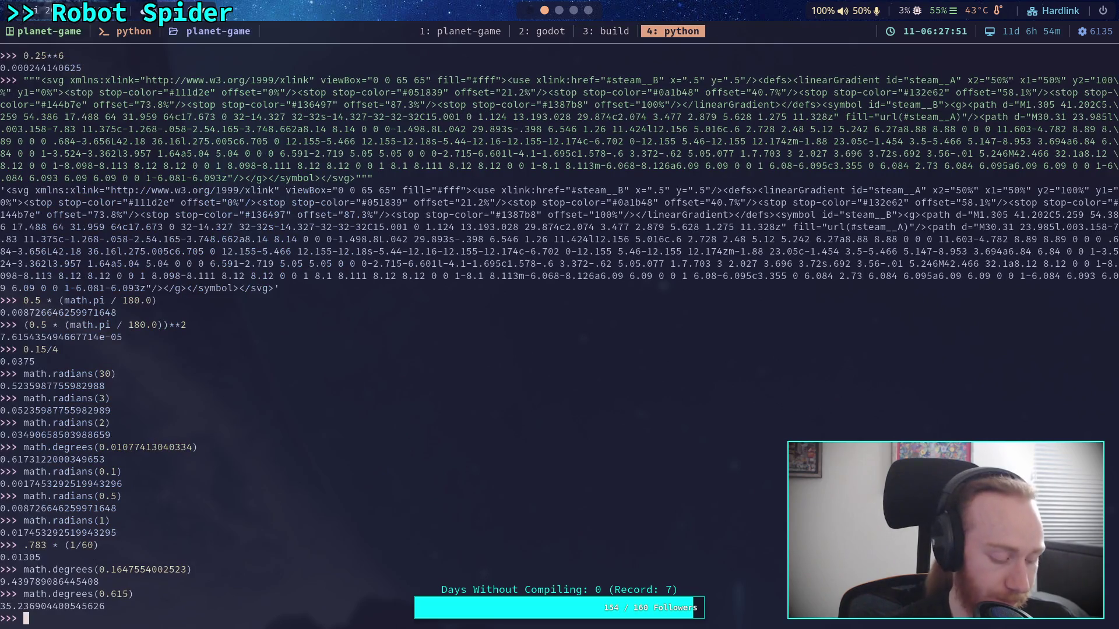
{"action": "type", "text": "23/"}
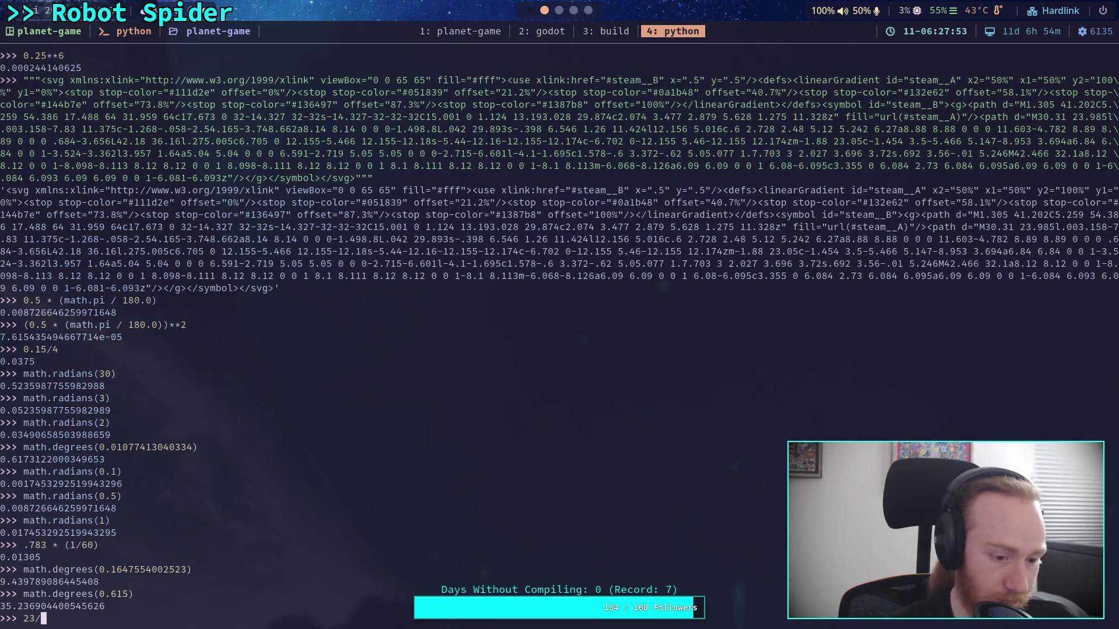
{"action": "type", "text": "147"}
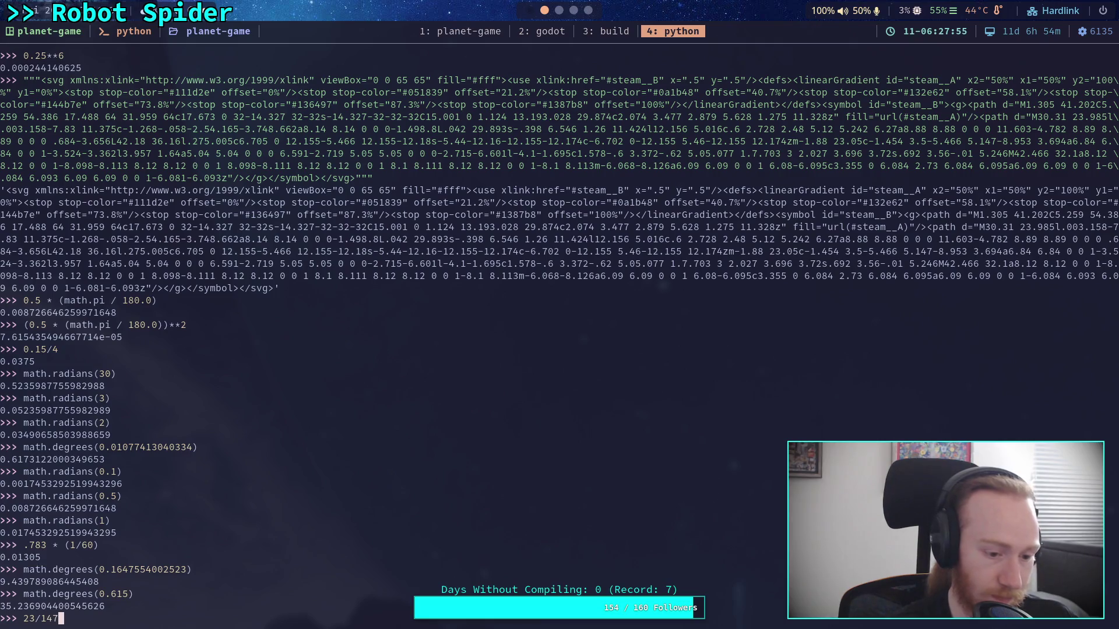
{"action": "key", "text": "Return"}
{"action": "type", "text": "90*(24"}
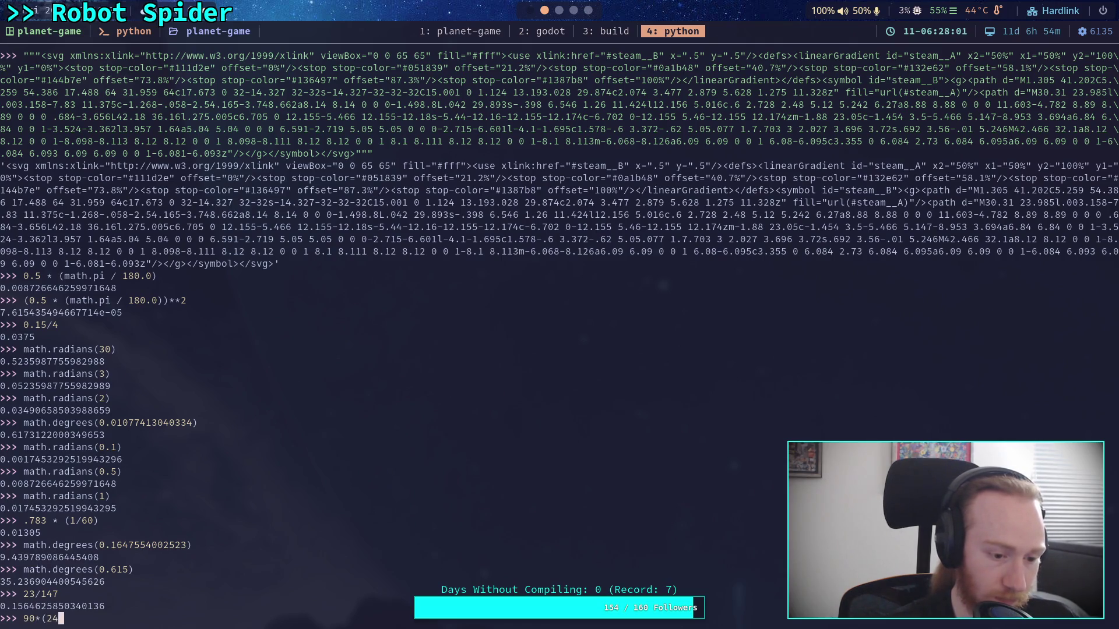
{"action": "key", "text": "BackSpace"}
{"action": "type", "text": "3/146"}
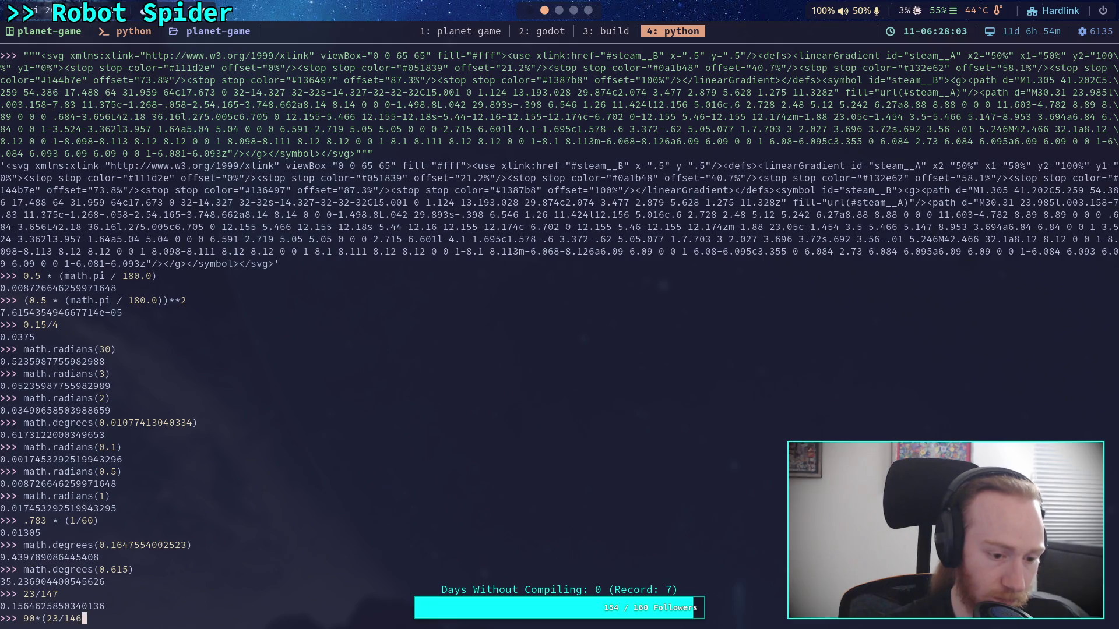
{"action": "key", "text": "BackSpace"}
{"action": "type", "text": "7)"}
{"action": "key", "text": "Return"}
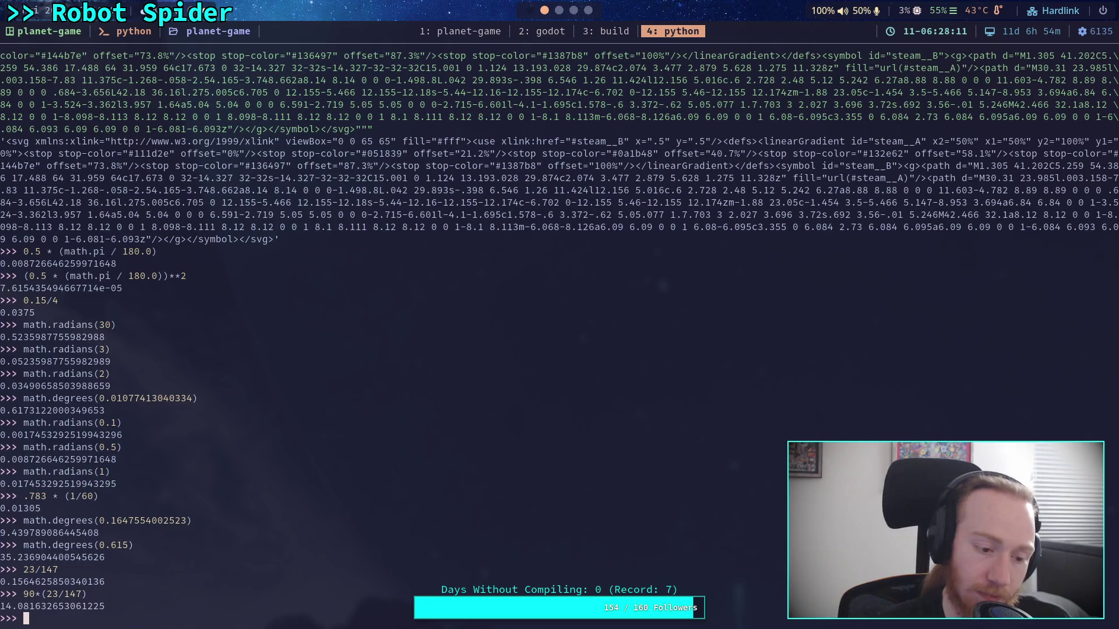
{"action": "left_click", "coordinate": [574, 10]}
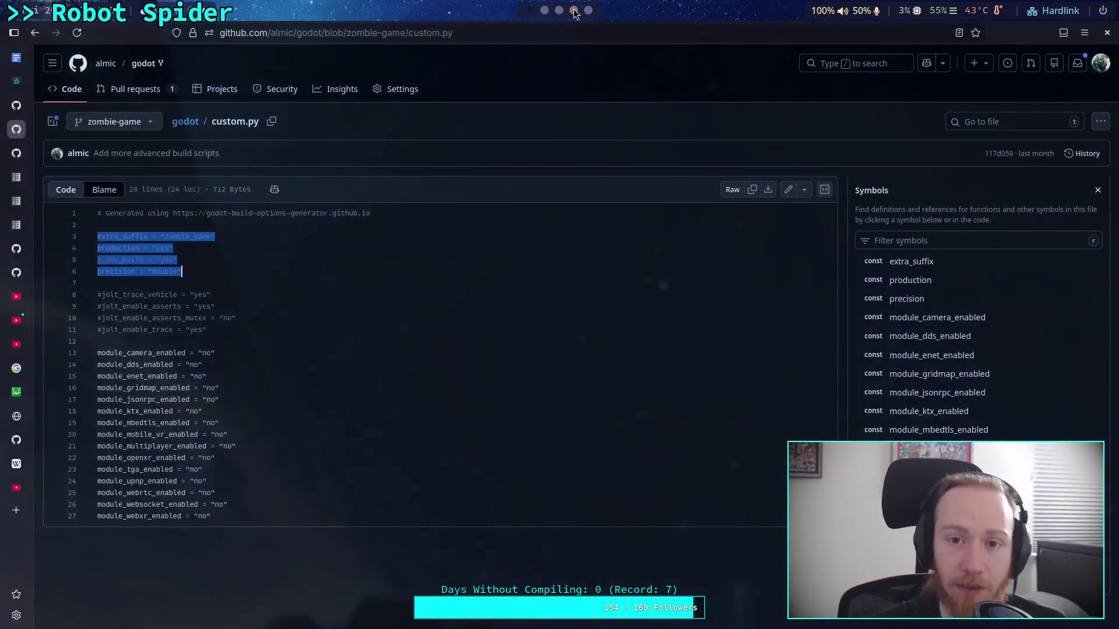
- Back in Krita, drop the selection around the blue segment and measure its height, about 21 px
{"action": "left_click", "coordinate": [560, 11]}
{"action": "left_click", "coordinate": [588, 10]}
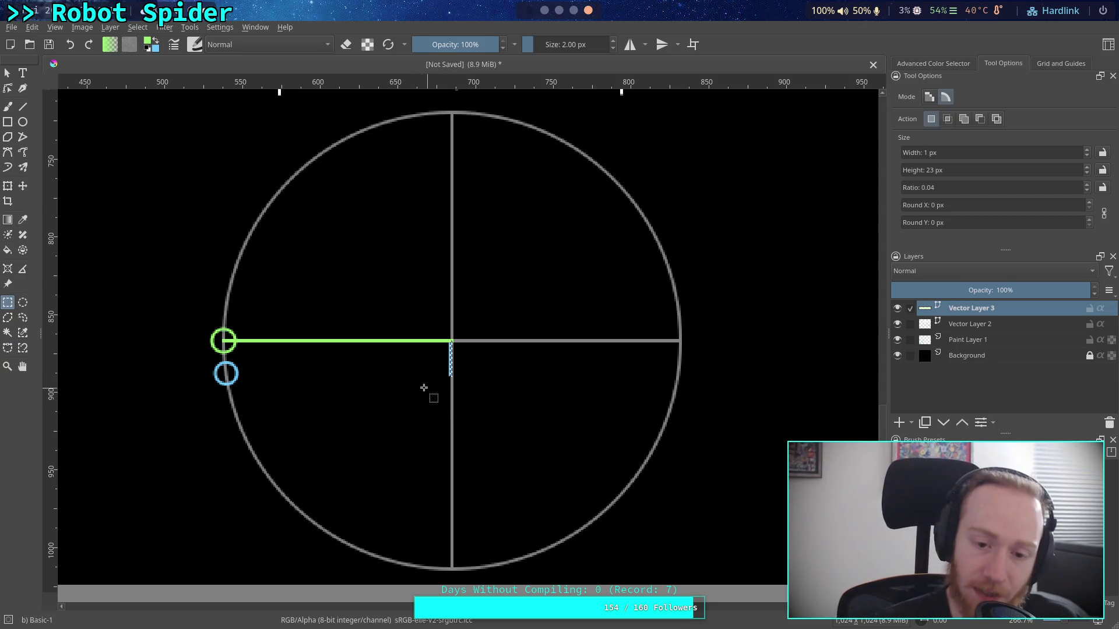
{"action": "left_click", "coordinate": [422, 395]}
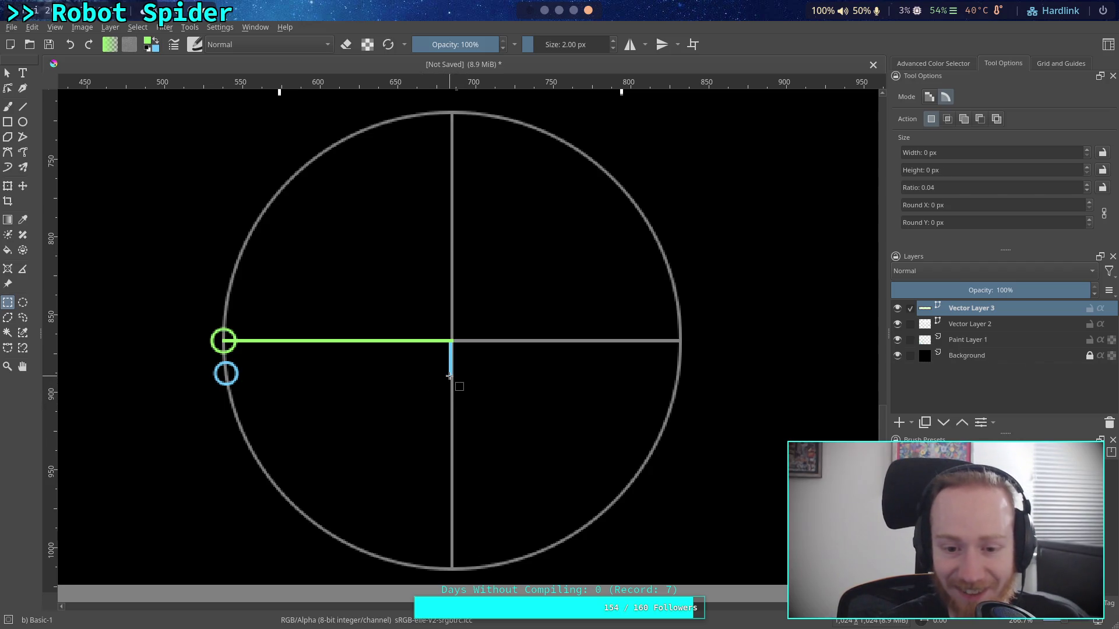
{"action": "left_click_drag", "start_coordinate": [450, 375], "coordinate": [453, 340]}
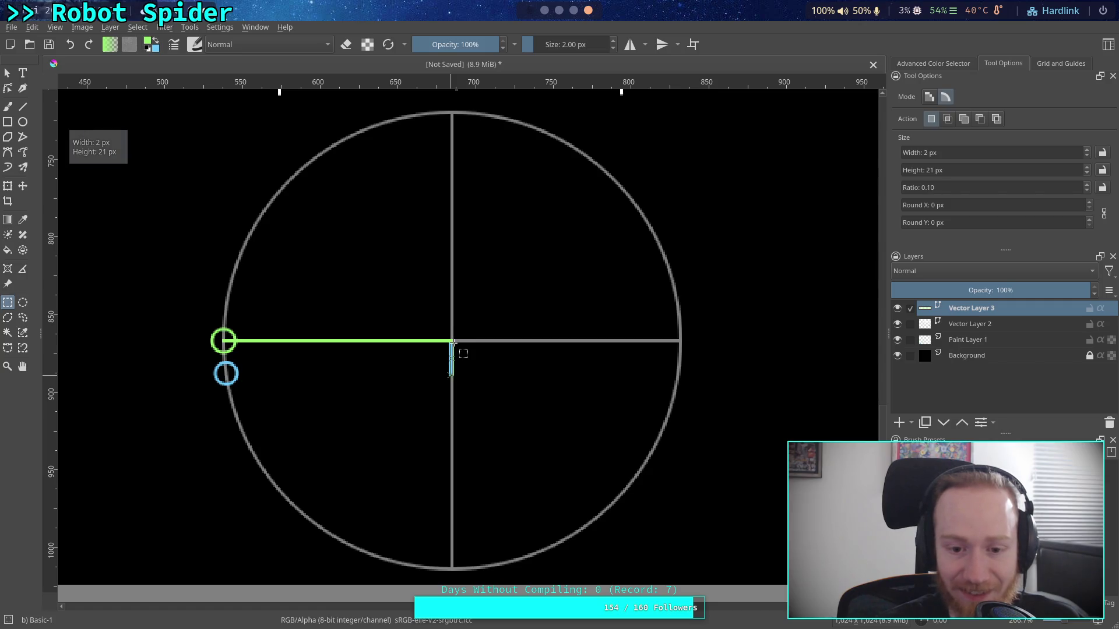
- Measure the distances from the blue circle to the centre and to the green line's end
{"action": "left_click", "coordinate": [492, 357]}
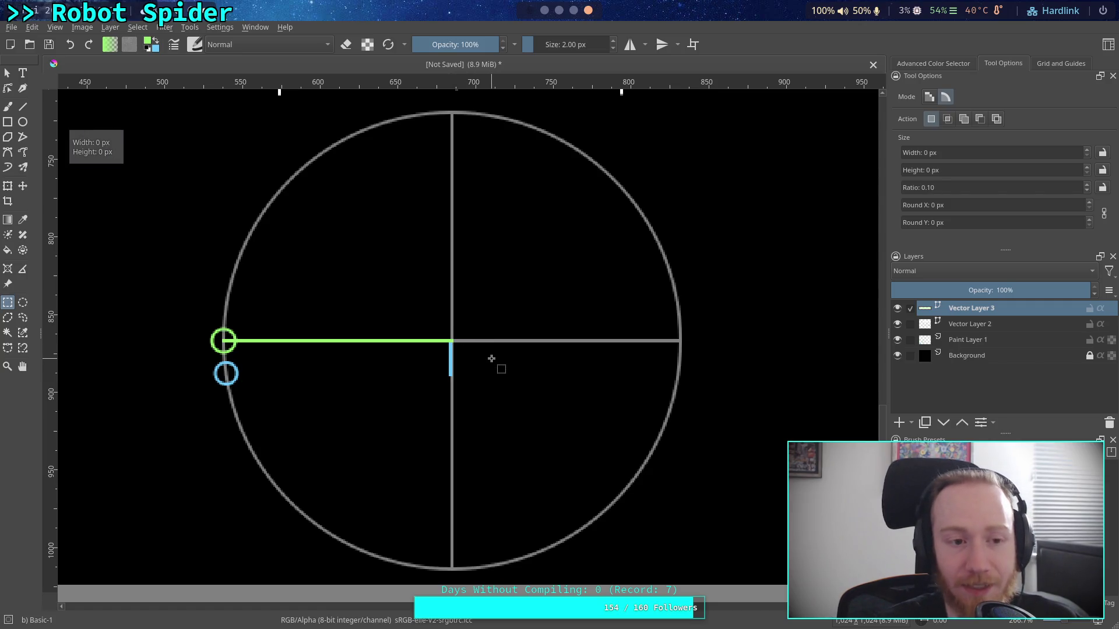
{"action": "mouse_move", "coordinate": [226, 373]}
{"action": "left_mouse_down"}
{"action": "mouse_move", "coordinate": [467, 374]}
{"action": "mouse_move", "coordinate": [473, 345]}
{"action": "left_mouse_up"}
{"action": "scroll", "coordinate": [474, 349], "scroll_direction": "up", "scroll_amount": 3}
{"action": "left_click_drag", "start_coordinate": [489, 385], "coordinate": [791, 392]}
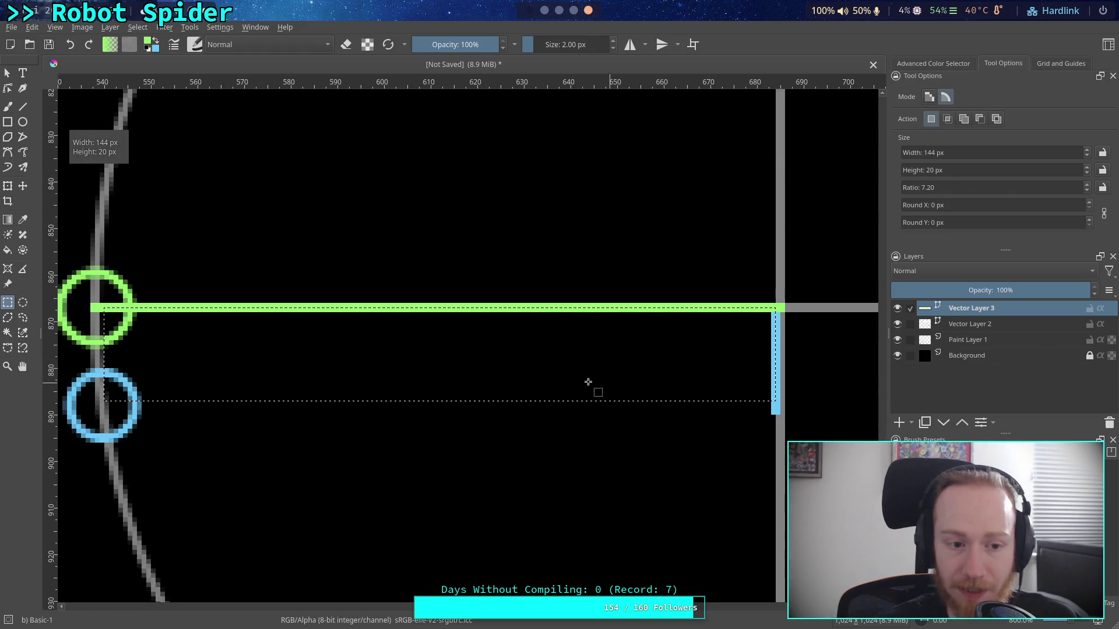
{"action": "left_click", "coordinate": [260, 248]}
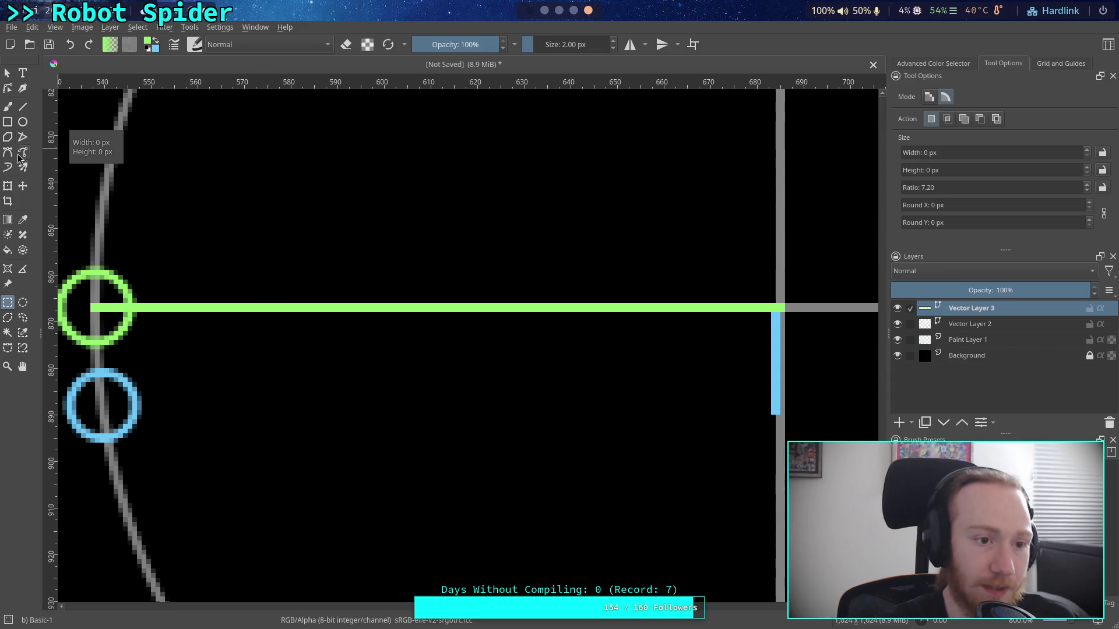
{"action": "left_click", "coordinate": [23, 269]}
{"action": "mouse_move", "coordinate": [103, 403]}
{"action": "left_mouse_down"}
{"action": "mouse_move", "coordinate": [755, 323]}
{"action": "mouse_move", "coordinate": [781, 307]}
{"action": "mouse_move", "coordinate": [525, 375]}
{"action": "mouse_move", "coordinate": [267, 418]}
{"action": "mouse_move", "coordinate": [101, 402]}
{"action": "left_mouse_up"}
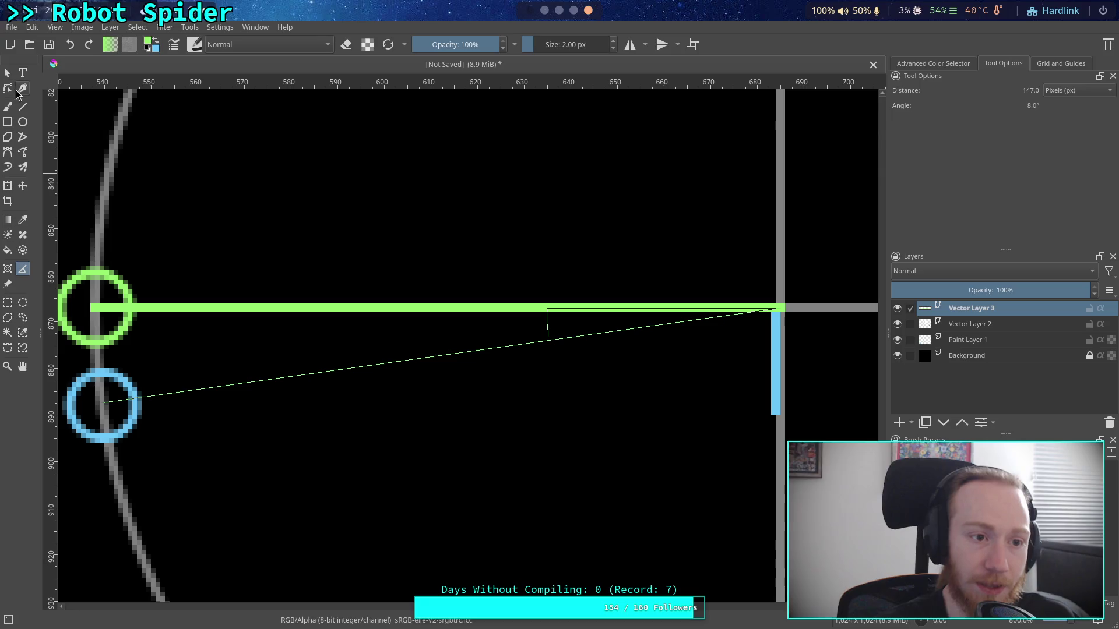
- Move the blue circle onto the blue segment and re-measure the segment's height
{"action": "left_click", "coordinate": [7, 72]}
{"action": "left_click_drag", "start_coordinate": [141, 412], "coordinate": [811, 407]}
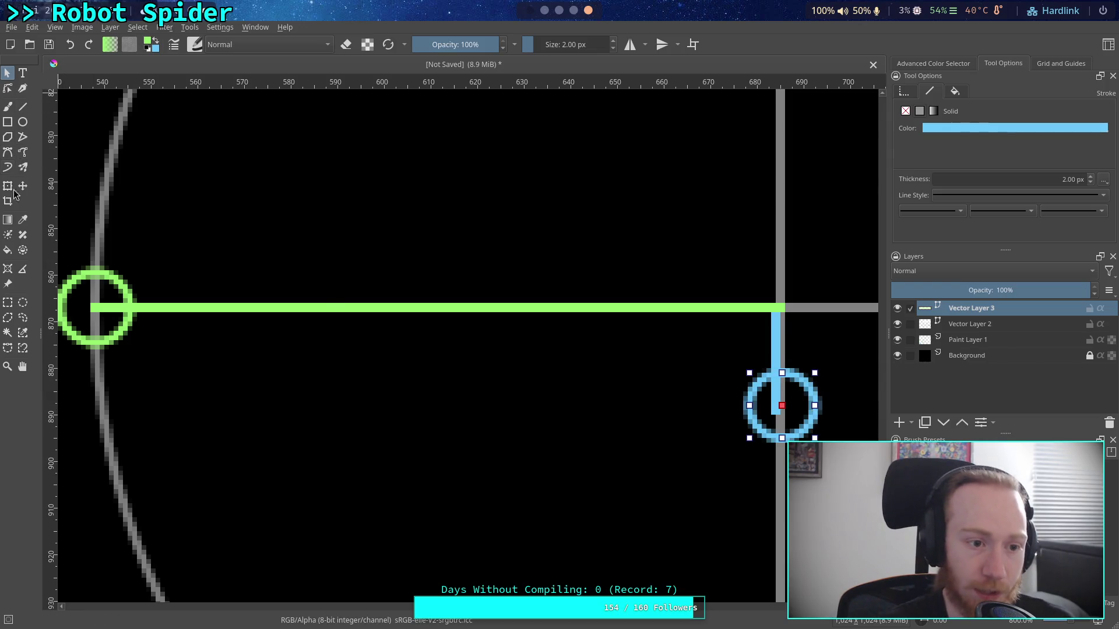
{"action": "left_click", "coordinate": [8, 302]}
{"action": "left_click_drag", "start_coordinate": [780, 308], "coordinate": [783, 408]}
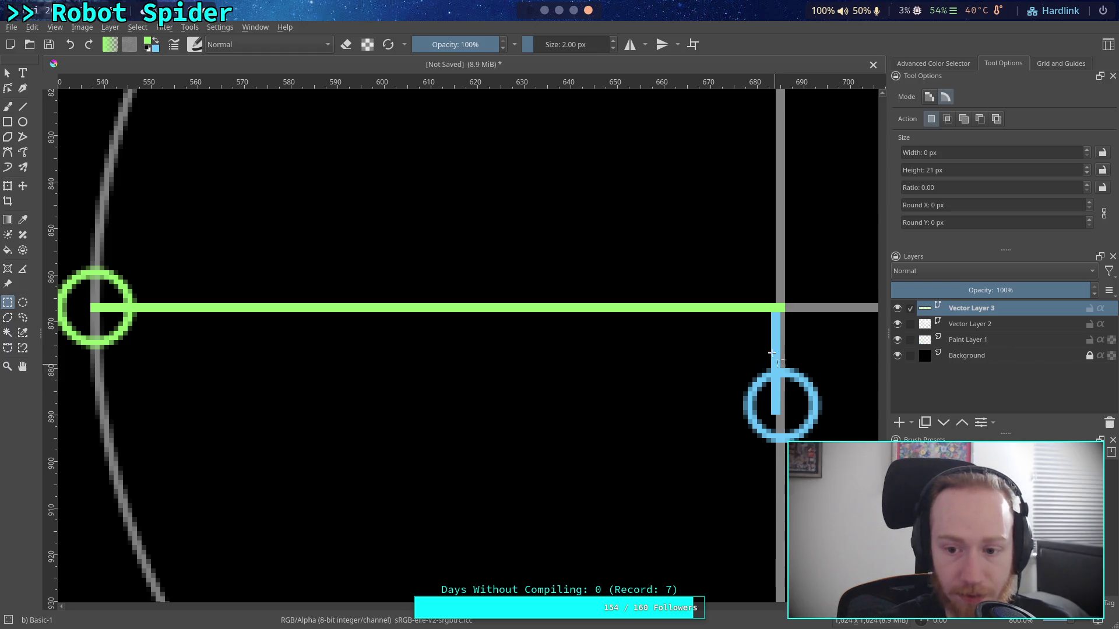
{"action": "key", "text": "super+4"}
- Rerun the angle calculation as 90*(21/147), about 12.86, then return to the Krita drawing
{"action": "key", "text": "Up"}
{"action": "key", "text": "Left"}
{"action": "key", "text": "Left"}
{"action": "key", "text": "Left"}
{"action": "key", "text": "BackSpace"}
{"action": "type", "text": "1"}
{"action": "key", "text": "Return"}
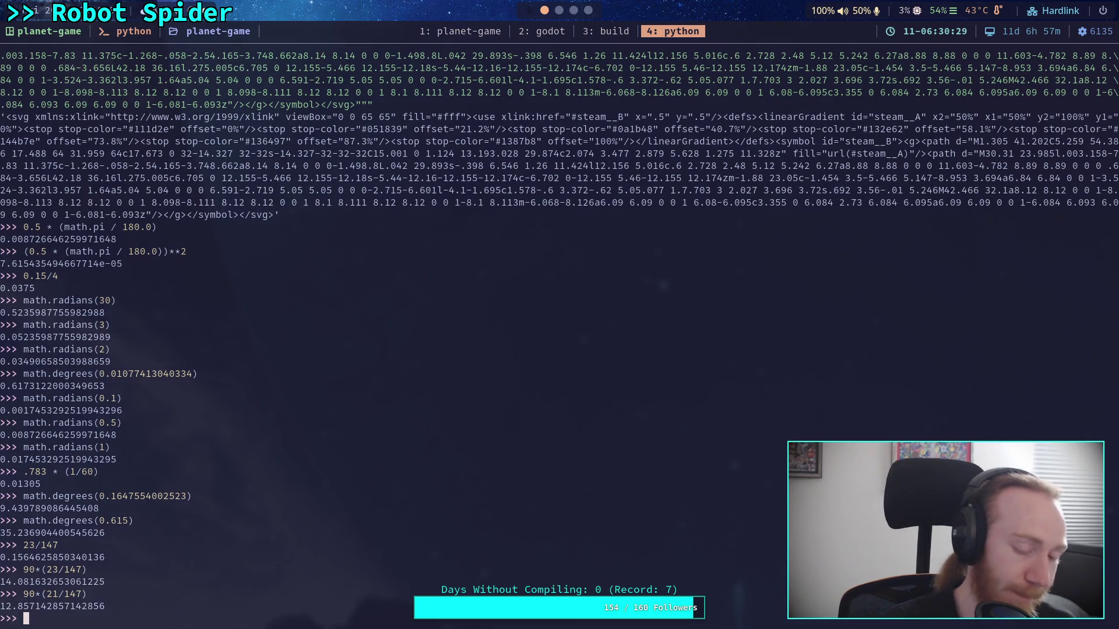
{"action": "key", "text": "super+5"}
{"action": "key", "text": "super+4"}
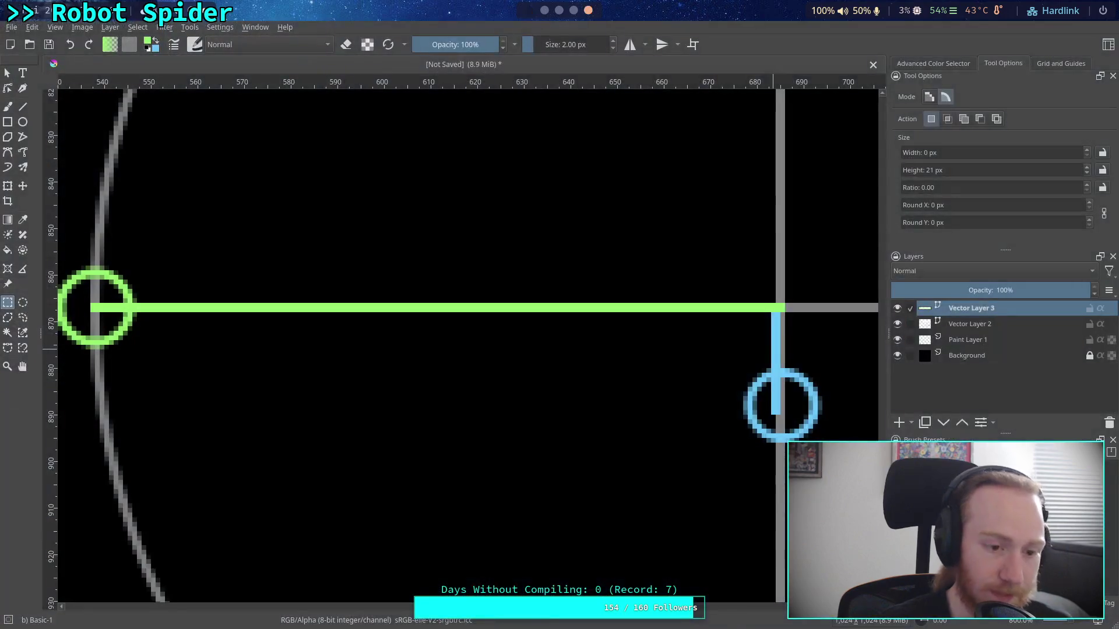
{"action": "scroll", "coordinate": [667, 374], "scroll_direction": "right", "scroll_amount": 2}
{"action": "scroll", "coordinate": [652, 371], "scroll_direction": "down", "scroll_amount": 1}
{"action": "scroll", "coordinate": [600, 361], "scroll_direction": "down", "scroll_amount": 1}
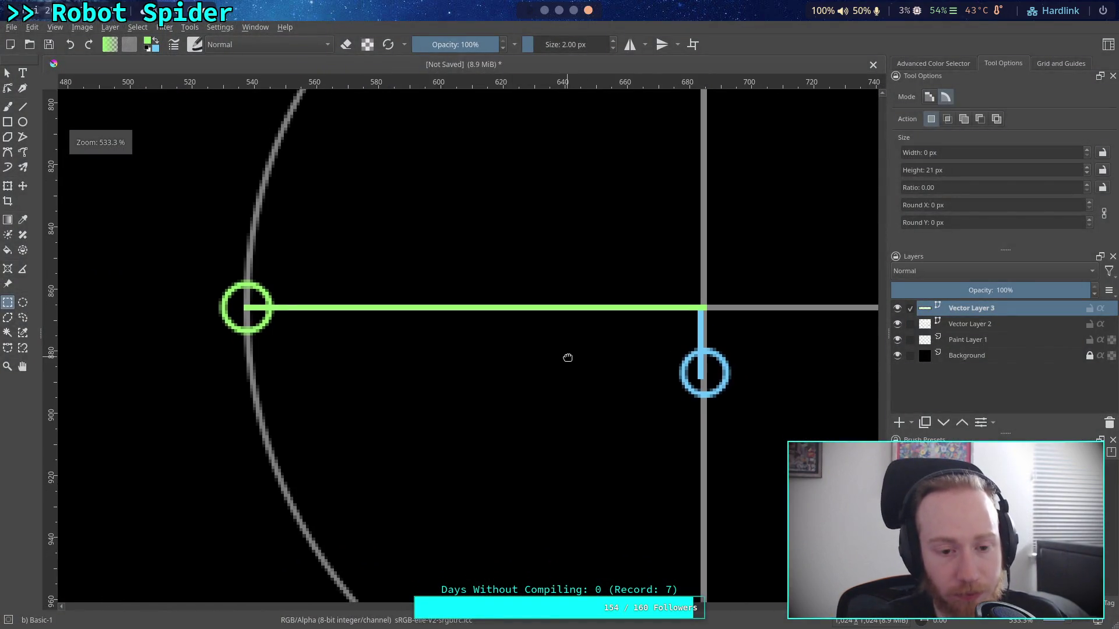
{"action": "scroll", "coordinate": [542, 353], "scroll_direction": "right", "scroll_amount": 2}
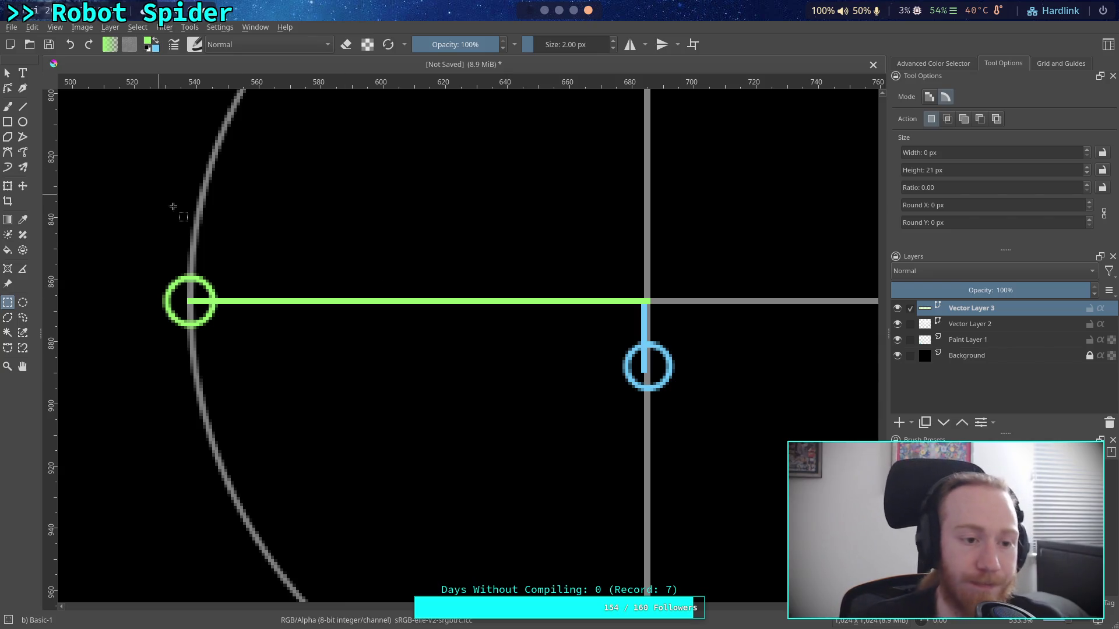
{"action": "left_click", "coordinate": [7, 74]}
- Drag the green circle up the arc to where the rotated vector's tip should be
{"action": "left_click", "coordinate": [205, 281]}
{"action": "left_click_drag", "start_coordinate": [276, 267], "coordinate": [247, 387]}
{"action": "left_click_drag", "start_coordinate": [165, 395], "coordinate": [196, 234]}
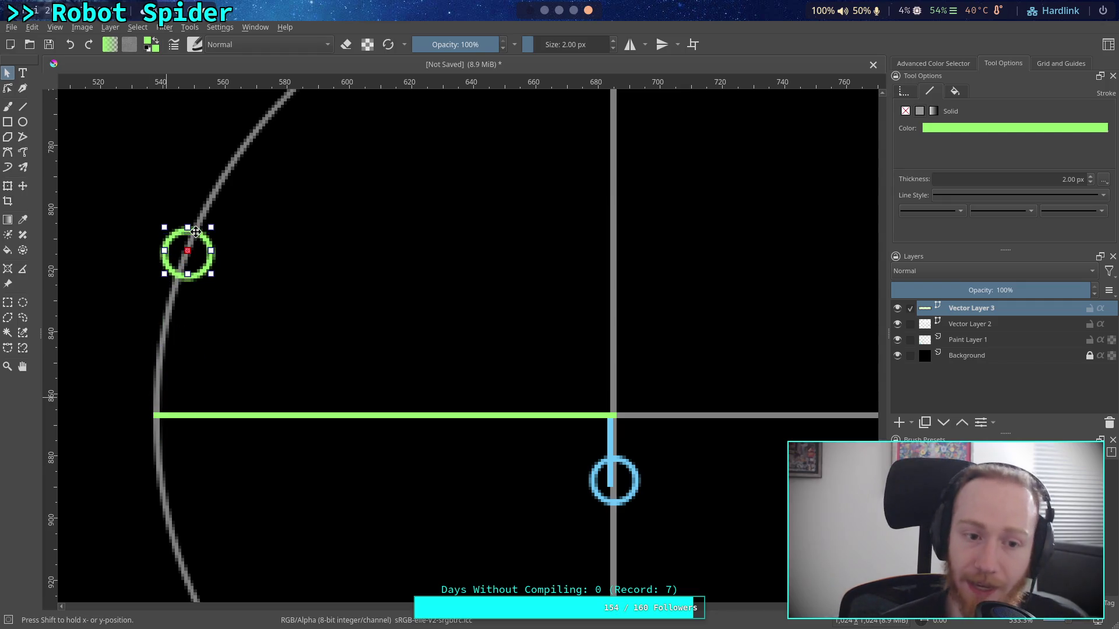
- Reframe the view around the diagram and select the green horizontal line for end-point editing
{"action": "left_click_drag", "start_coordinate": [370, 305], "coordinate": [315, 293]}
{"action": "scroll", "coordinate": [500, 405], "scroll_direction": "down", "scroll_amount": 5}
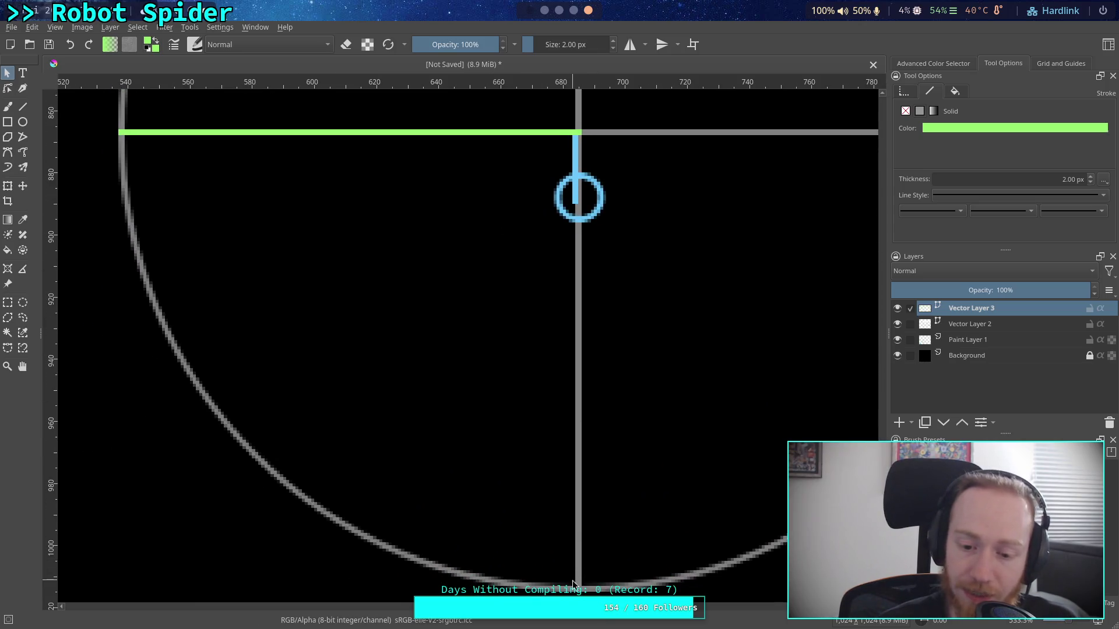
{"action": "scroll", "coordinate": [485, 395], "scroll_direction": "up", "scroll_amount": 4}
{"action": "mouse_move", "coordinate": [397, 367]}
{"action": "left_mouse_down"}
{"action": "mouse_move", "coordinate": [377, 439]}
{"action": "mouse_move", "coordinate": [387, 299]}
{"action": "mouse_move", "coordinate": [367, 245]}
{"action": "mouse_move", "coordinate": [364, 362]}
{"action": "mouse_move", "coordinate": [363, 347]}
{"action": "left_mouse_up"}
{"action": "mouse_move", "coordinate": [498, 347]}
{"action": "left_mouse_down"}
{"action": "mouse_move", "coordinate": [519, 306]}
{"action": "mouse_move", "coordinate": [509, 430]}
{"action": "left_mouse_up"}
{"action": "left_click", "coordinate": [123, 442]}
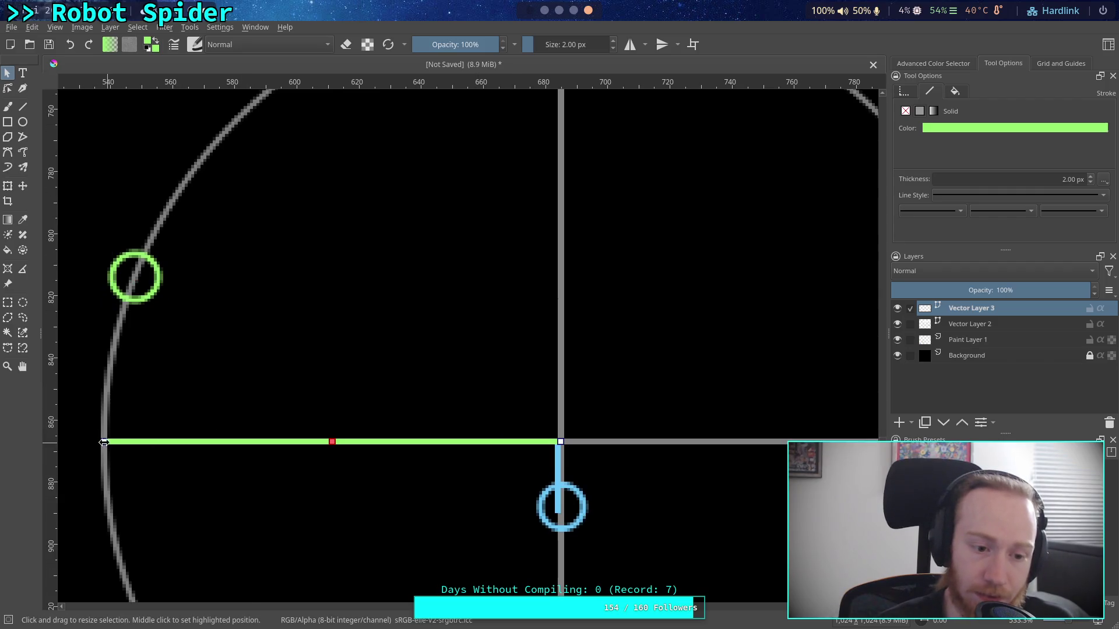
{"action": "left_click", "coordinate": [7, 89]}
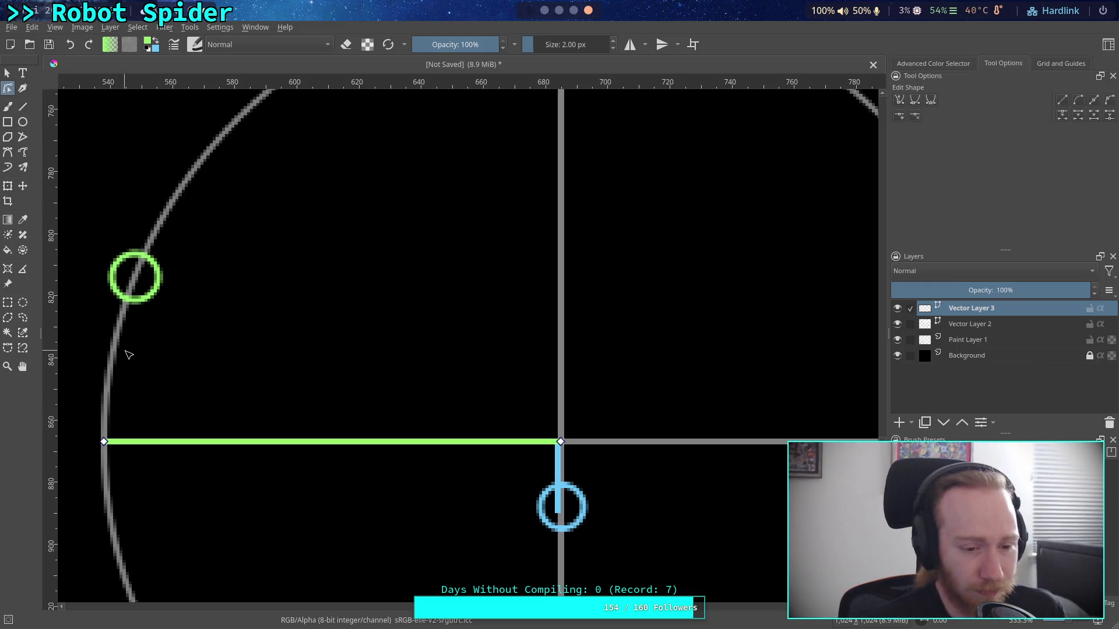
- Drag the green line's left end into the green circle and make the blue line rise vertically from the centre
{"action": "left_click_drag", "start_coordinate": [107, 444], "coordinate": [139, 280]}
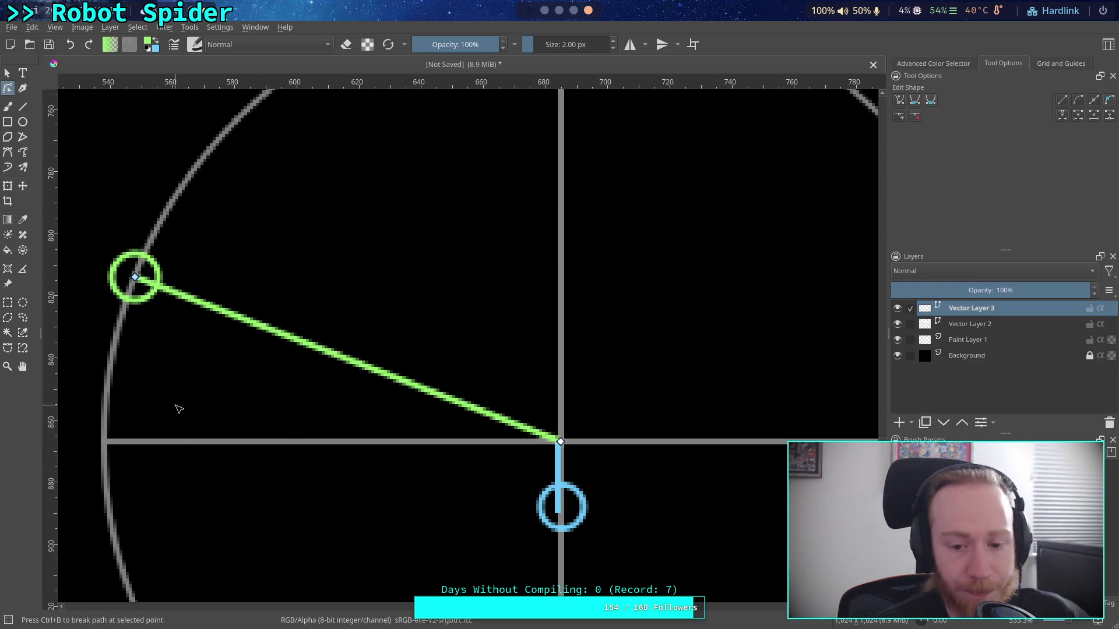
{"action": "left_click_drag", "start_coordinate": [180, 409], "coordinate": [171, 414]}
{"action": "mouse_move", "coordinate": [542, 514]}
{"action": "left_mouse_down"}
{"action": "mouse_move", "coordinate": [541, 463]}
{"action": "mouse_move", "coordinate": [480, 313]}
{"action": "mouse_move", "coordinate": [503, 283]}
{"action": "mouse_move", "coordinate": [520, 281]}
{"action": "left_mouse_up"}
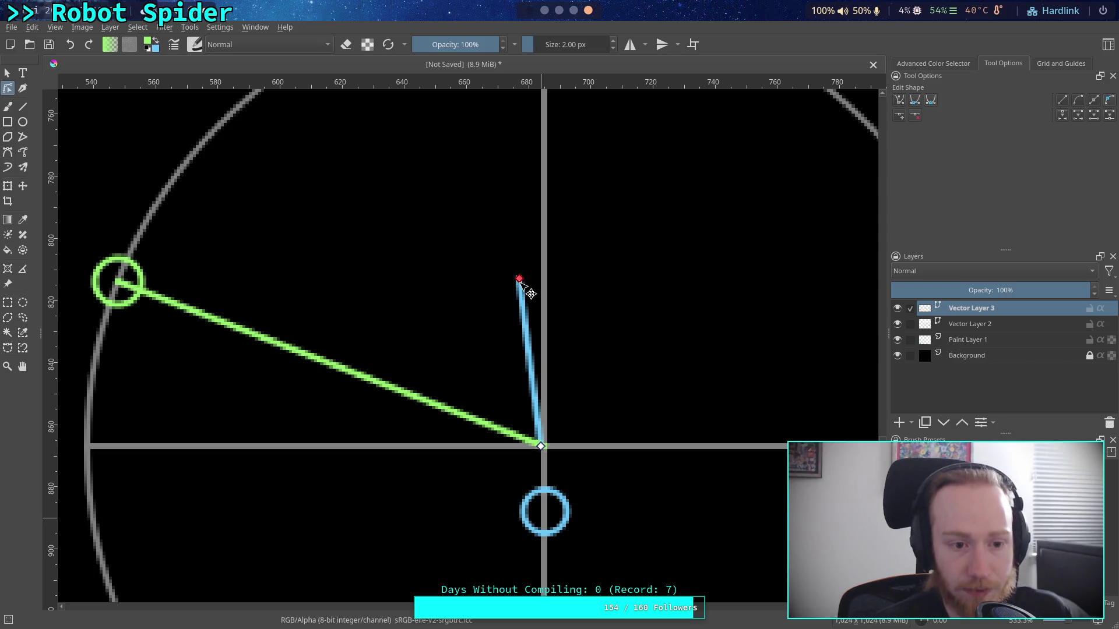
{"action": "left_click", "coordinate": [533, 497]}
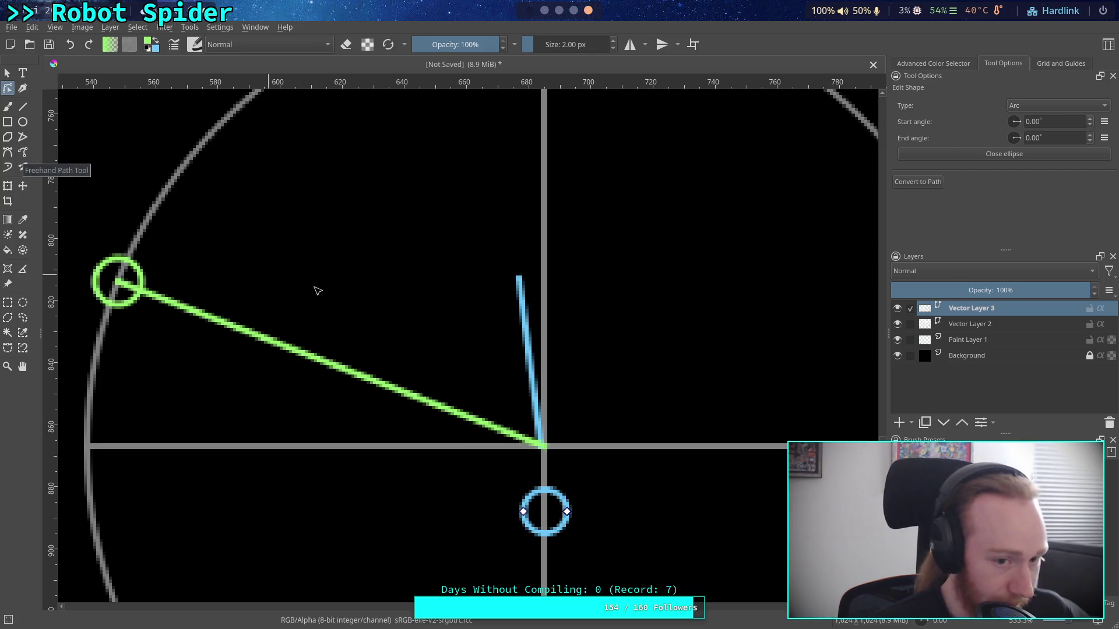
{"action": "left_click", "coordinate": [519, 280]}
{"action": "left_click_drag", "start_coordinate": [519, 280], "coordinate": [550, 290]}
{"action": "left_click", "coordinate": [7, 72]}
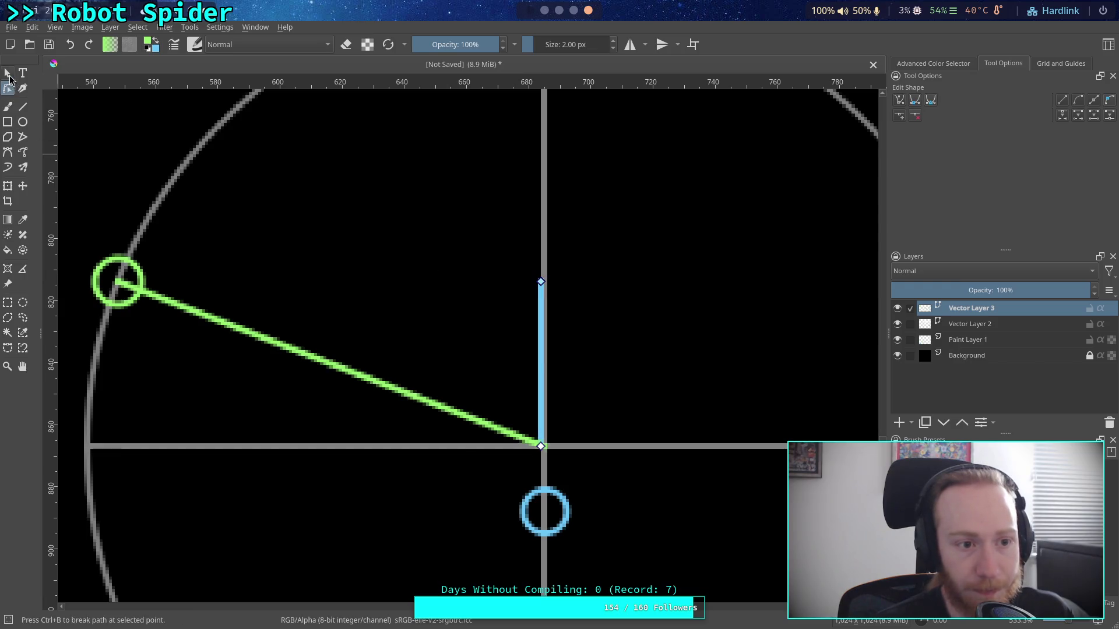
- Move the blue circle onto the top end of the vertical blue segment
{"action": "left_click", "coordinate": [557, 490]}
{"action": "mouse_move", "coordinate": [556, 490]}
{"action": "left_mouse_down"}
{"action": "mouse_move", "coordinate": [552, 256]}
{"action": "mouse_move", "coordinate": [131, 256]}
{"action": "mouse_move", "coordinate": [547, 257]}
{"action": "mouse_move", "coordinate": [556, 264]}
{"action": "mouse_move", "coordinate": [537, 281]}
{"action": "left_mouse_up"}
{"action": "left_click", "coordinate": [586, 374]}
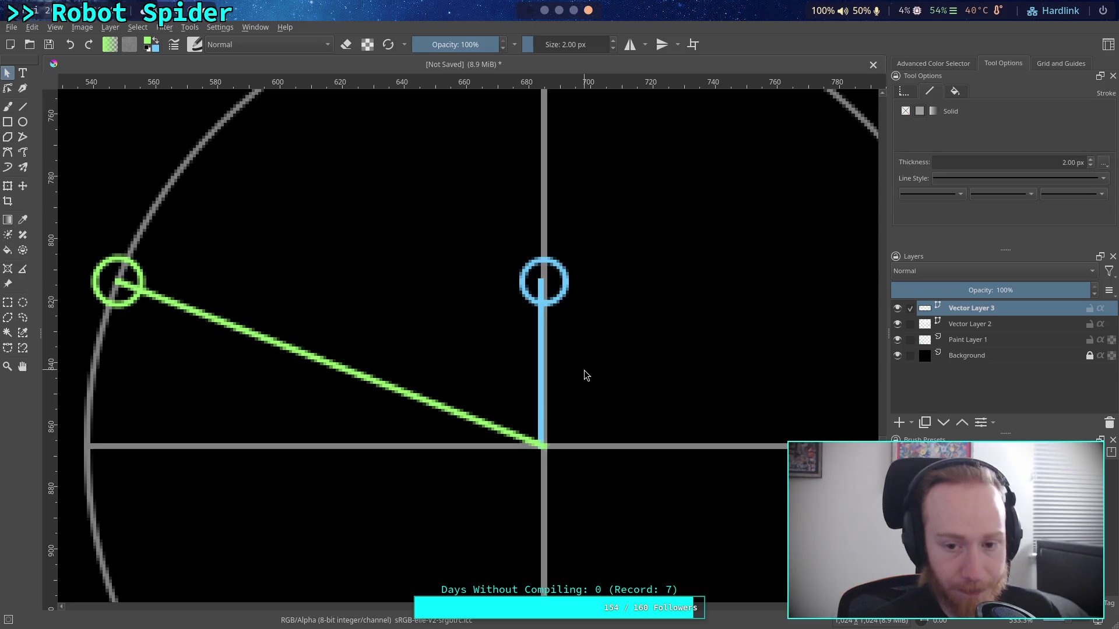
- Nudge both blue line end points onto the vertical axis so the segment stands straight
{"action": "left_click", "coordinate": [541, 389]}
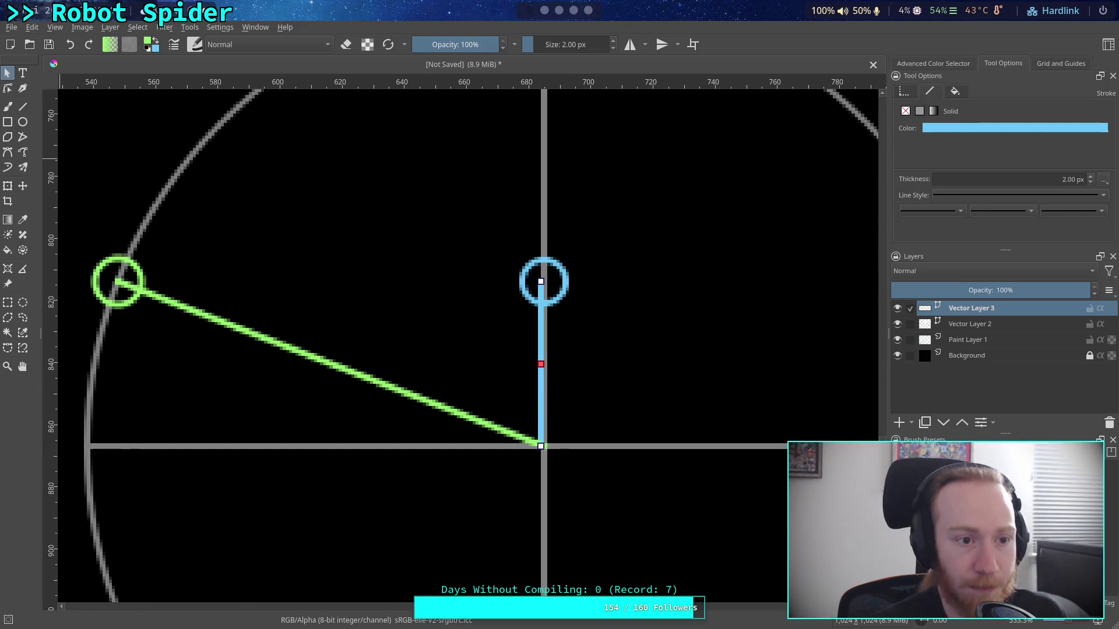
{"action": "left_click", "coordinate": [7, 88]}
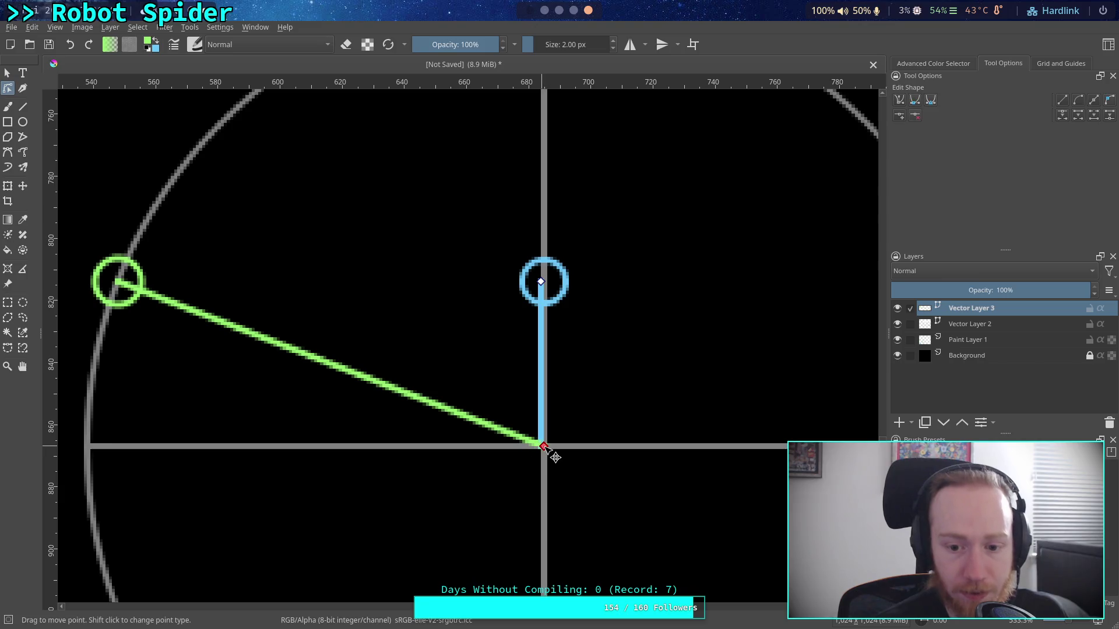
{"action": "left_click_drag", "start_coordinate": [542, 447], "coordinate": [544, 447]}
{"action": "left_click", "coordinate": [541, 282]}
{"action": "left_click_drag", "start_coordinate": [542, 282], "coordinate": [544, 282]}
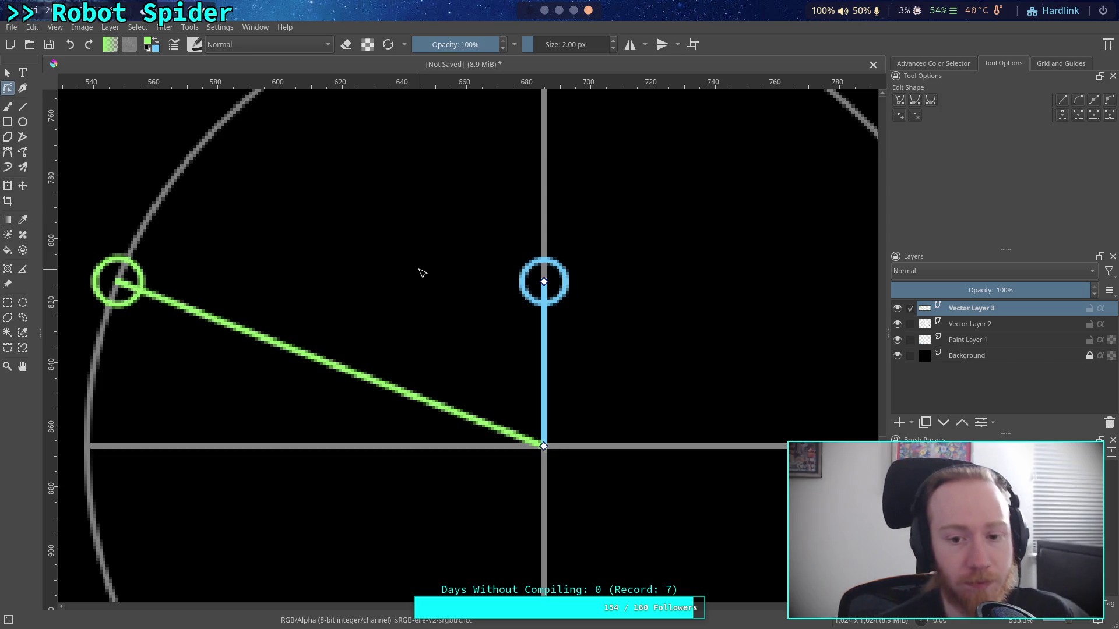
{"action": "scroll", "coordinate": [422, 273], "scroll_direction": "down", "scroll_amount": 1}
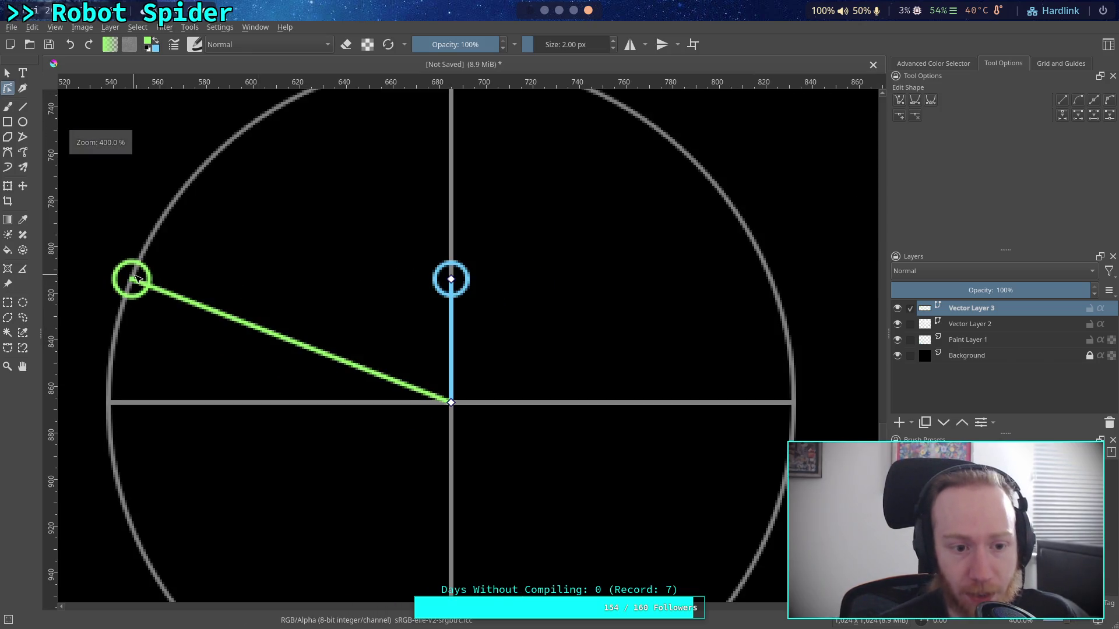
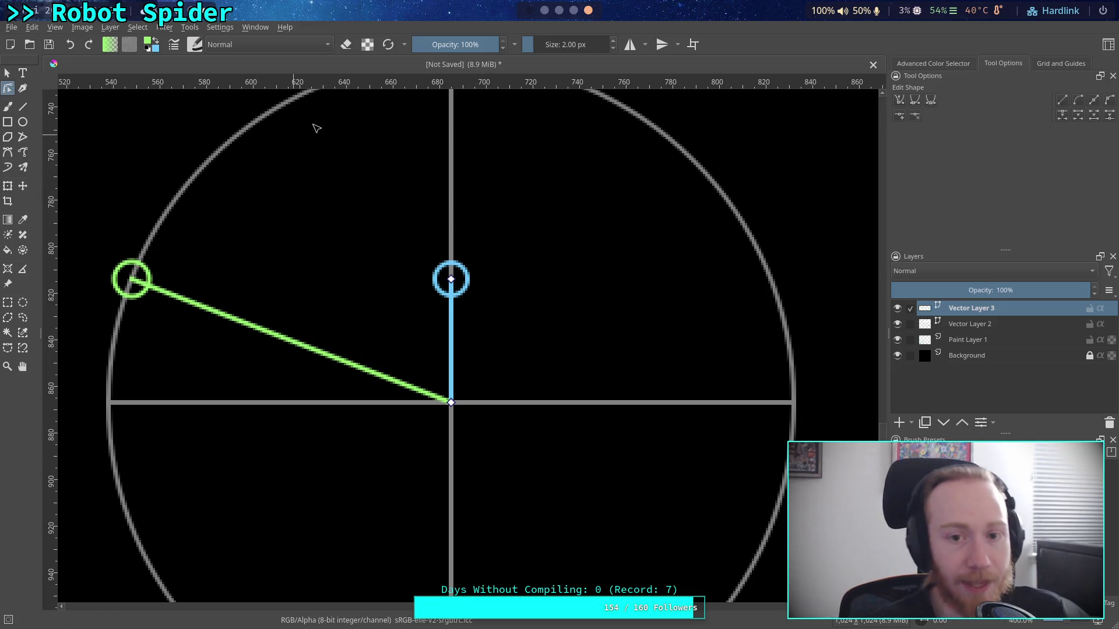
- Leave Krita, with the angle sketch unsaved, and show the first, empty desktop workspace
{"action": "left_click", "coordinate": [531, 12]}
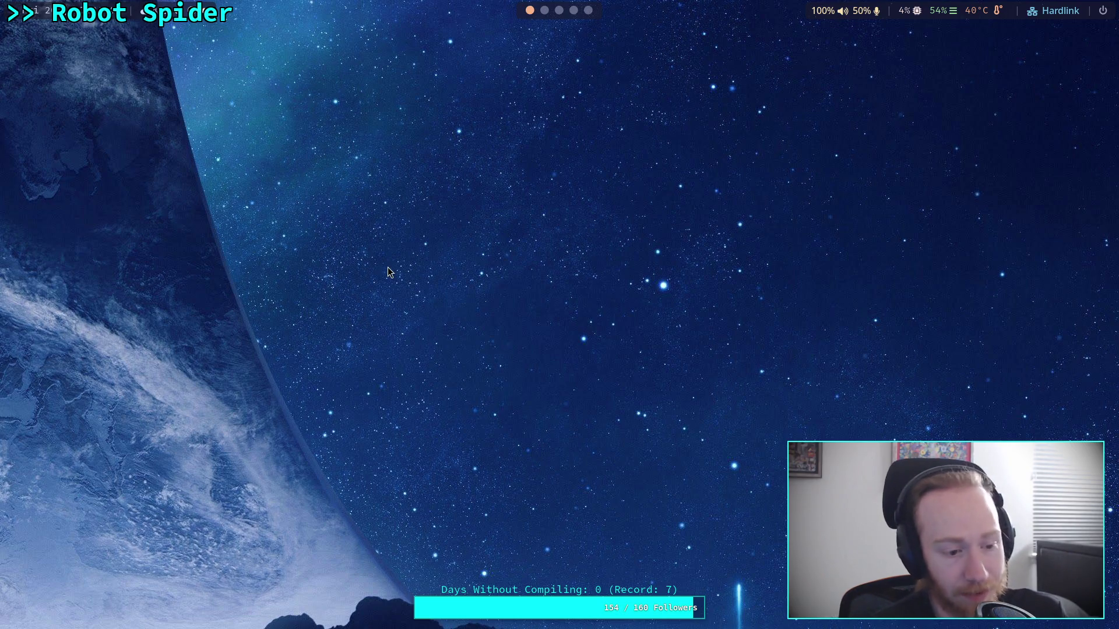
- Open the Planet Game project and scroll CrawlerCharacter.gd up to the _ready function
{"action": "left_click", "coordinate": [681, 175]}
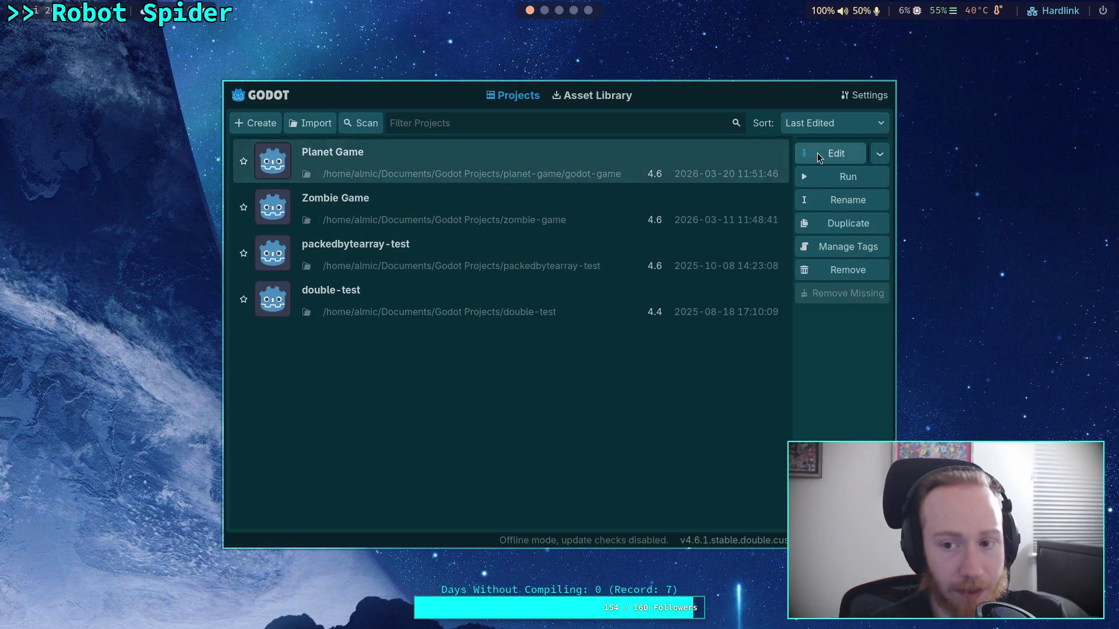
{"action": "left_click", "coordinate": [817, 153]}
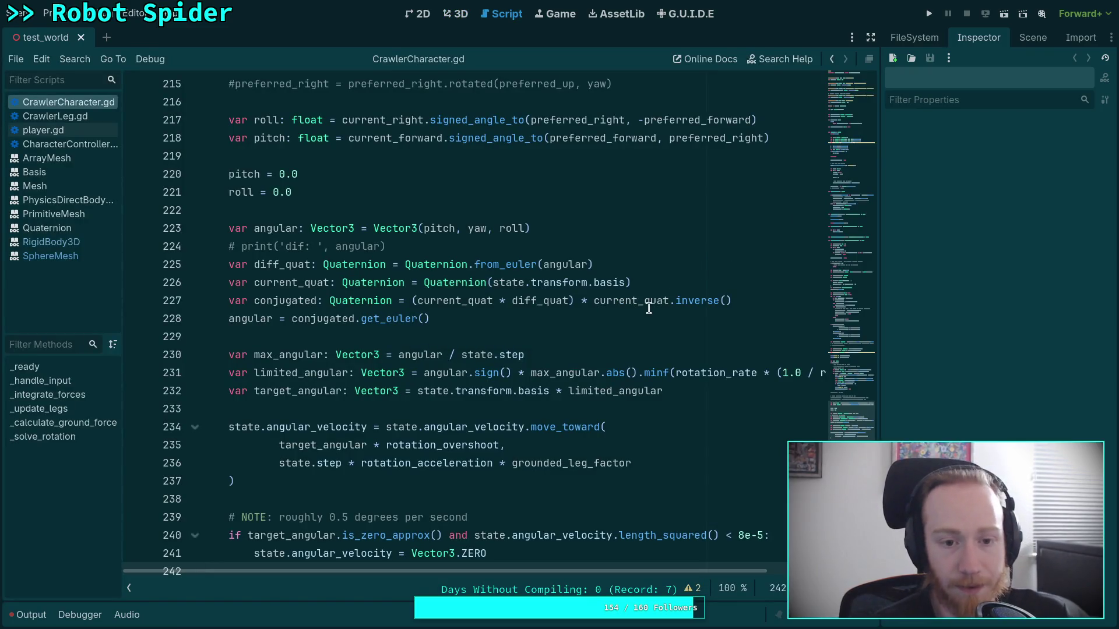
{"action": "scroll", "coordinate": [648, 309], "scroll_direction": "up", "scroll_amount": 20}
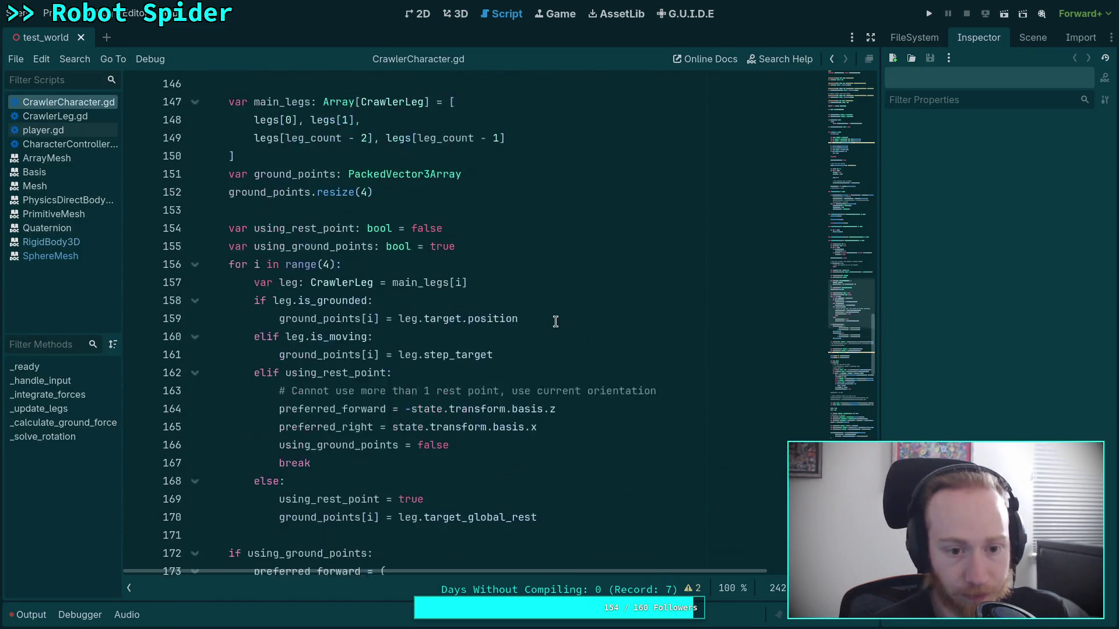
{"action": "scroll", "coordinate": [556, 322], "scroll_direction": "up", "scroll_amount": 20}
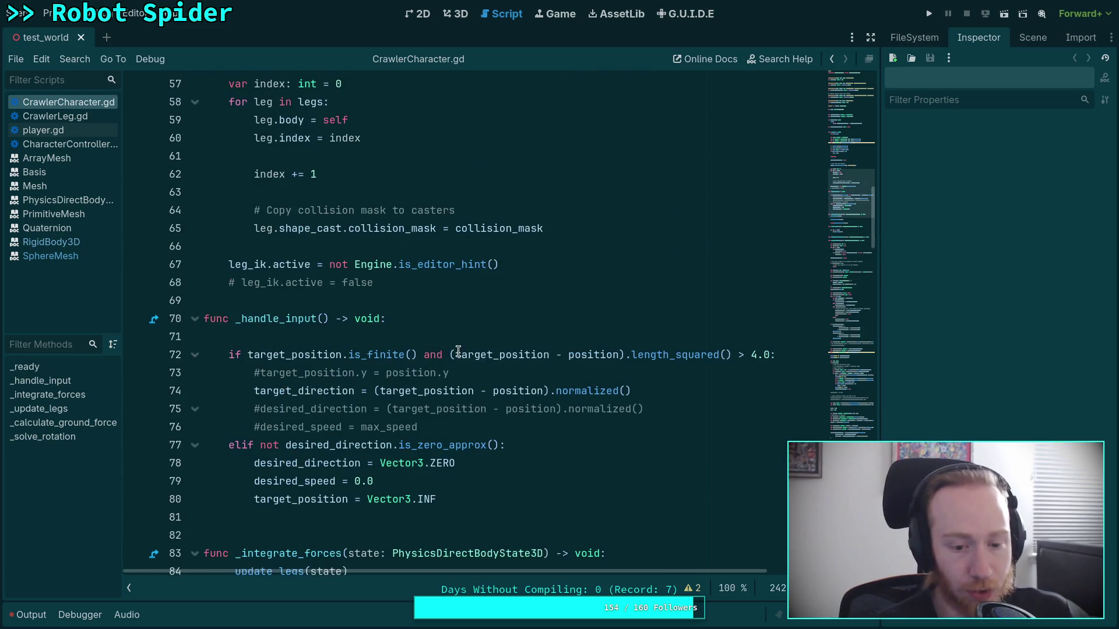
{"action": "scroll", "coordinate": [455, 386], "scroll_direction": "up", "scroll_amount": 4}
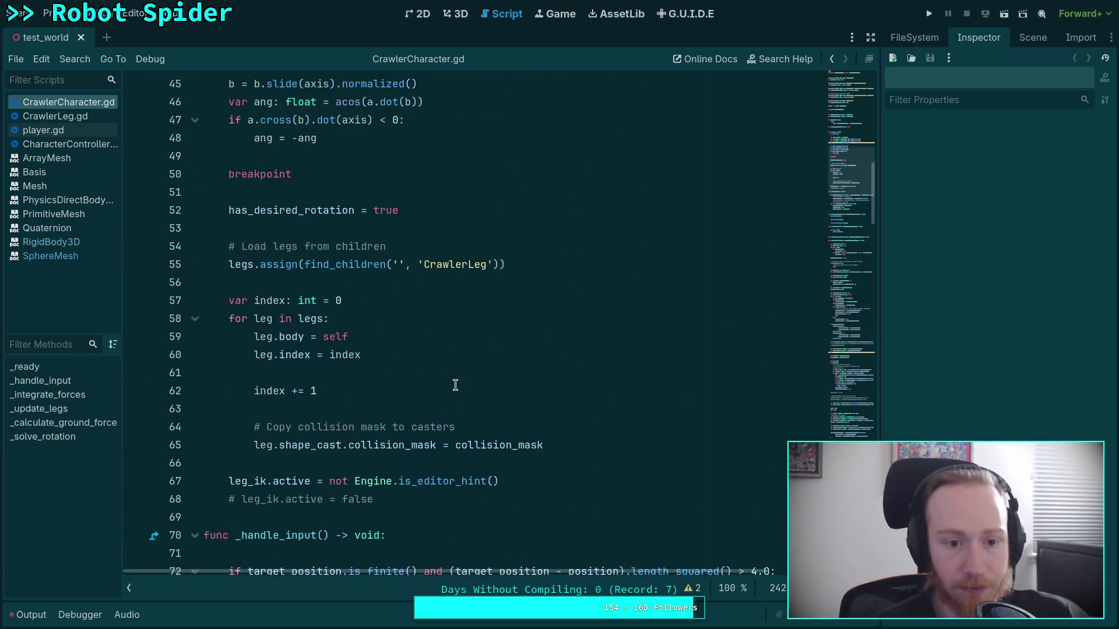
{"action": "scroll", "coordinate": [456, 386], "scroll_direction": "up", "scroll_amount": 6}
- Insert a temporary a.signed_angle_2() line below line 42 and select test lines 39–43
{"action": "left_click", "coordinate": [537, 359]}
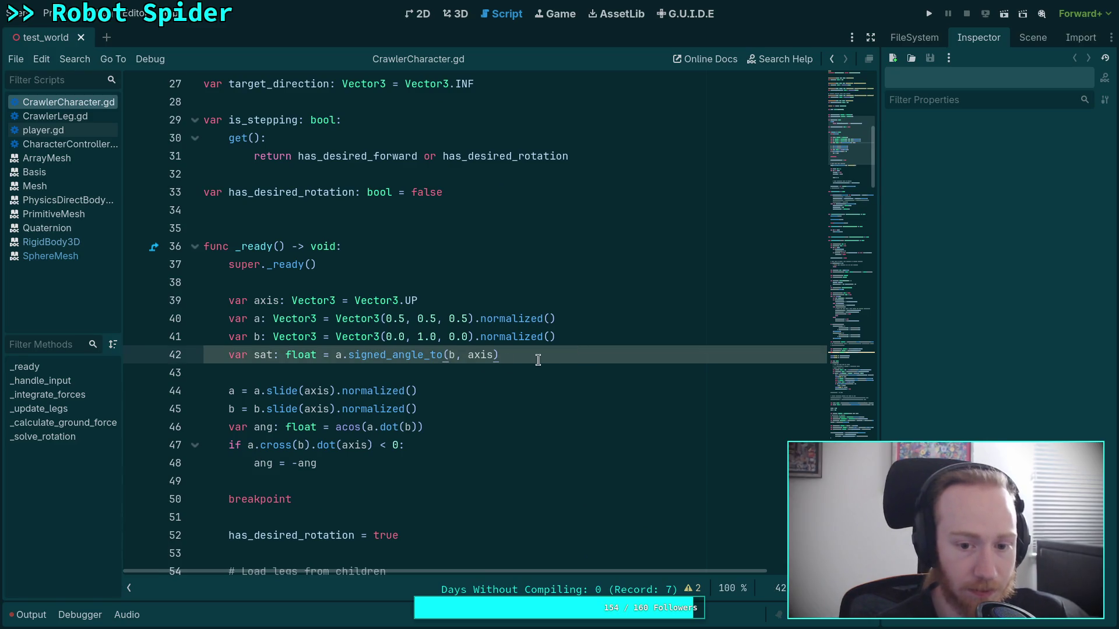
{"action": "key", "text": "Return"}
{"action": "type", "text": "a.sig"}
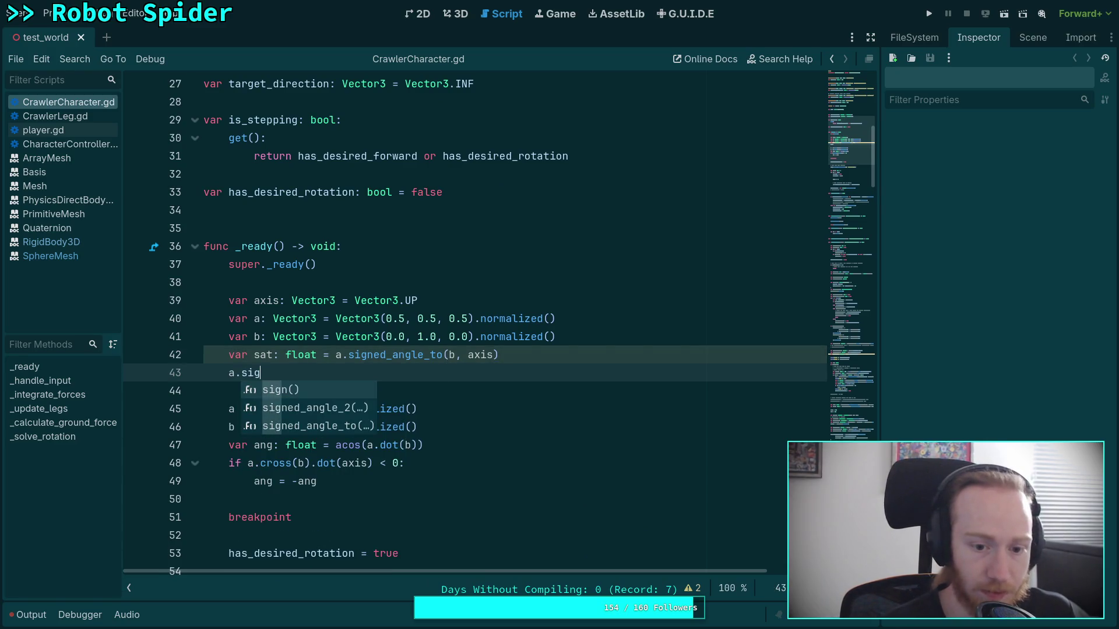
{"action": "key", "text": "Down"}
{"action": "key", "text": "Return"}
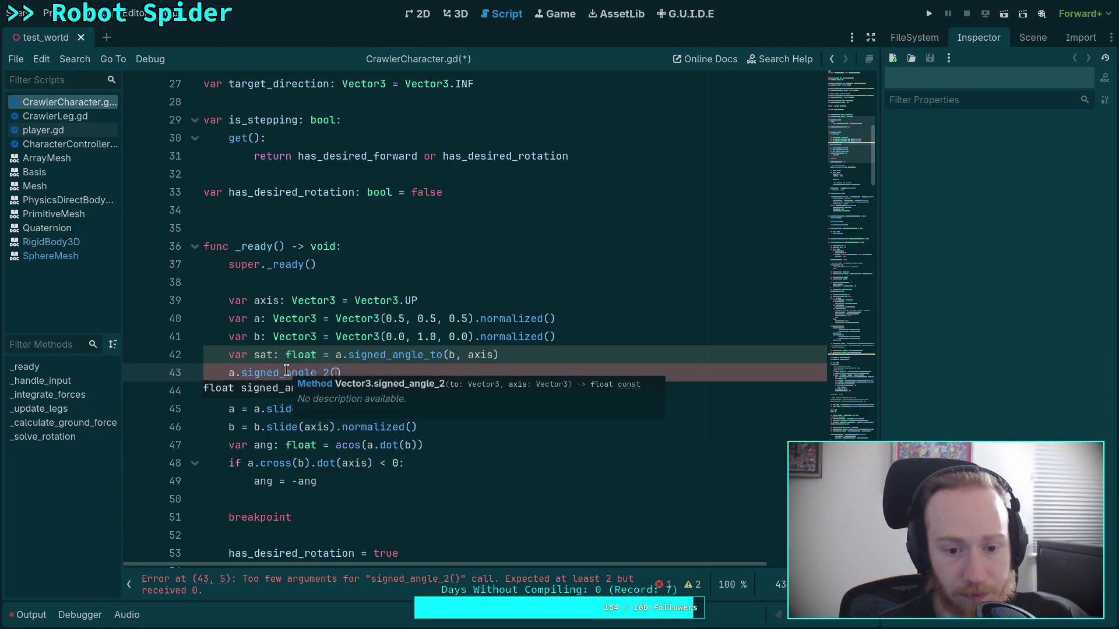
{"action": "key", "text": "shift+Up"}
{"action": "key", "text": "shift+Up"}
{"action": "key", "text": "shift+Up"}
{"action": "key", "text": "shift+Home"}
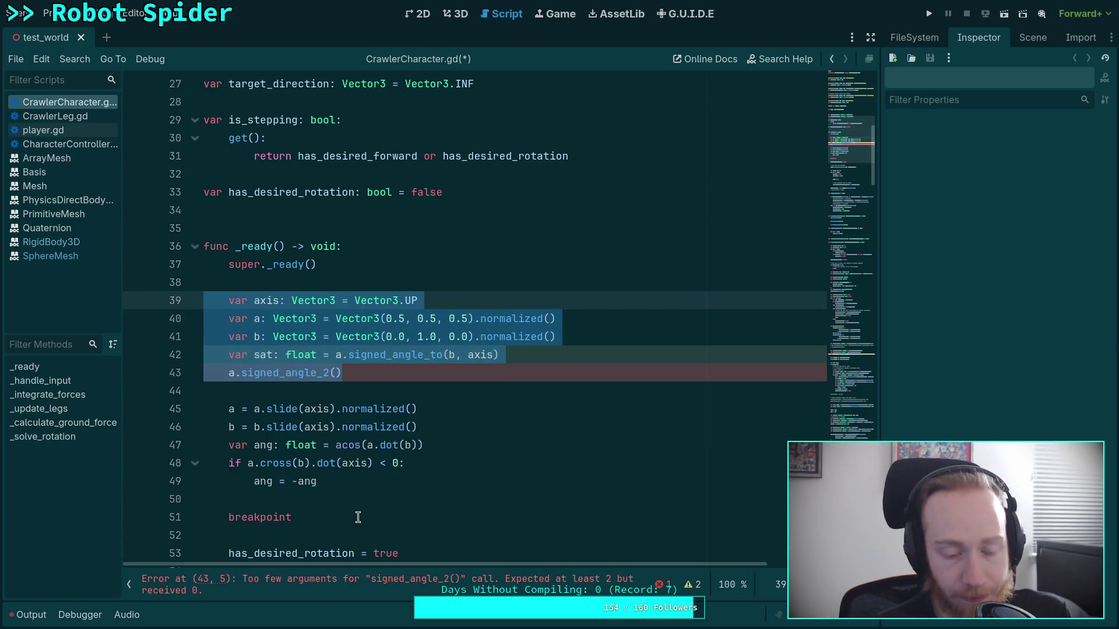
{"action": "left_click", "coordinate": [398, 393]}
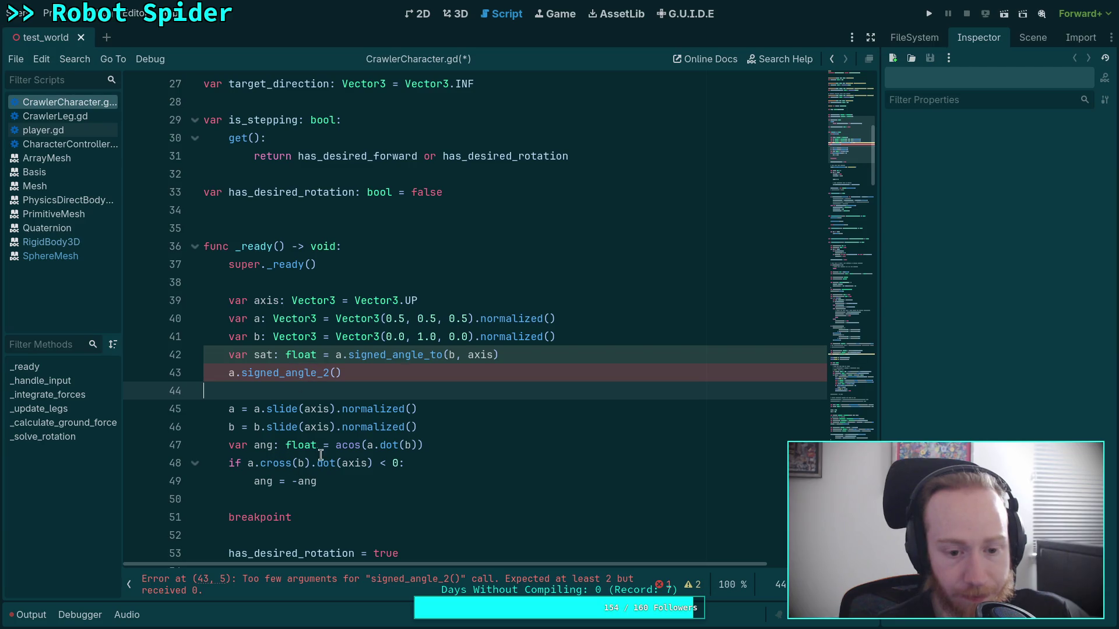
- Start an 'ang =' line below the ang = -ang breakpoint line, then remove it
{"action": "left_click", "coordinate": [422, 480]}
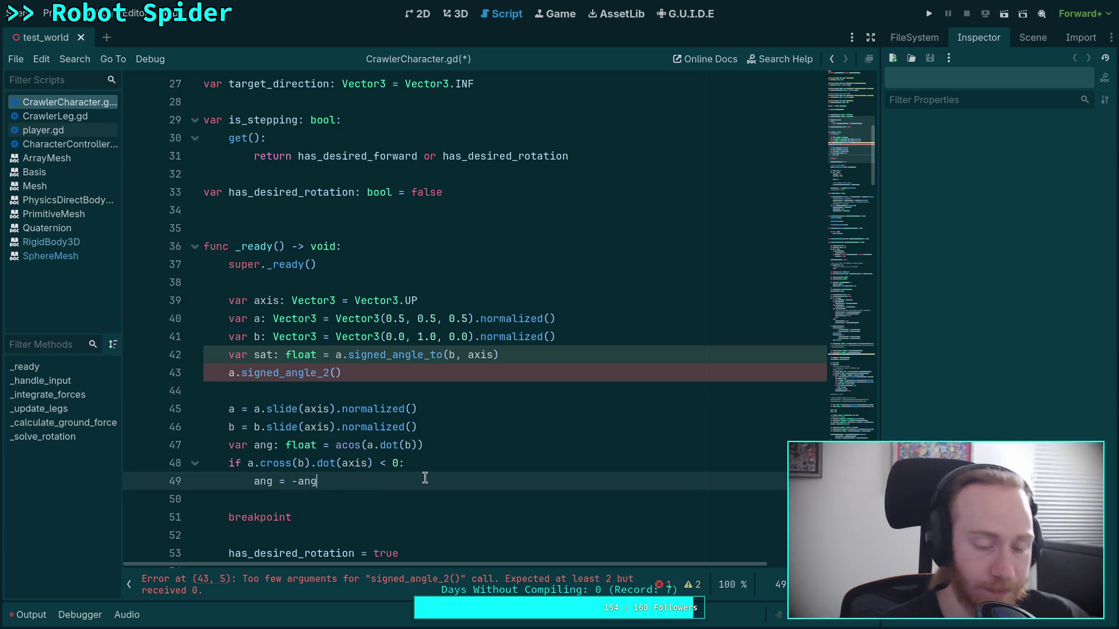
{"action": "key", "text": "Down"}
{"action": "key", "text": "Down"}
{"action": "key", "text": "Down"}
{"action": "key", "text": "Return"}
{"action": "type", "text": "ang ="}
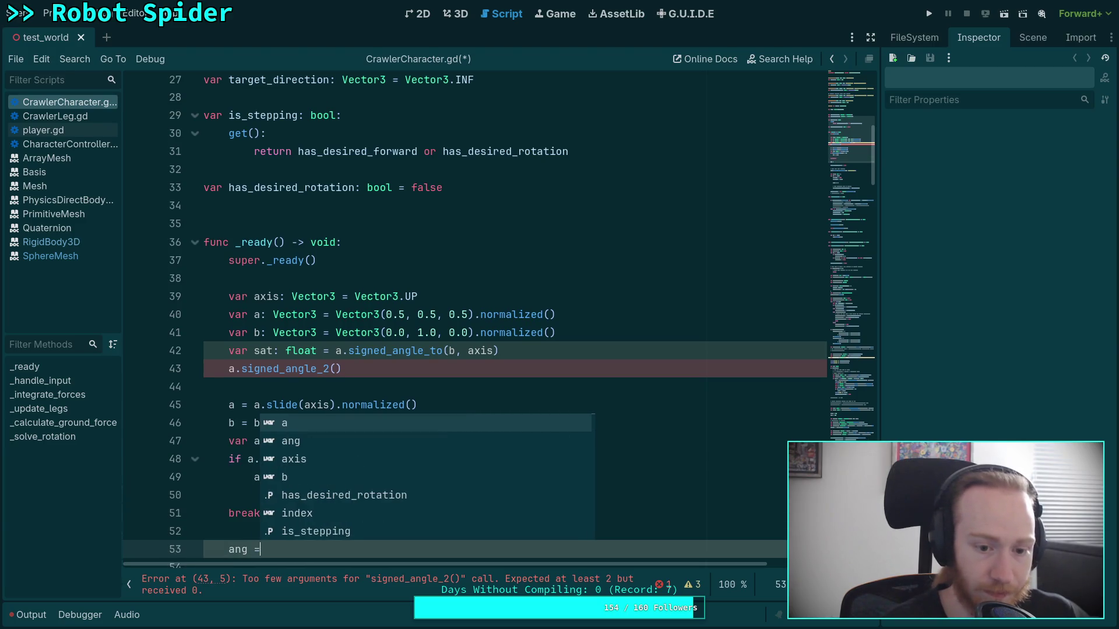
{"action": "key", "text": "BackSpace"}
{"action": "key", "text": "BackSpace"}
{"action": "key", "text": "BackSpace"}
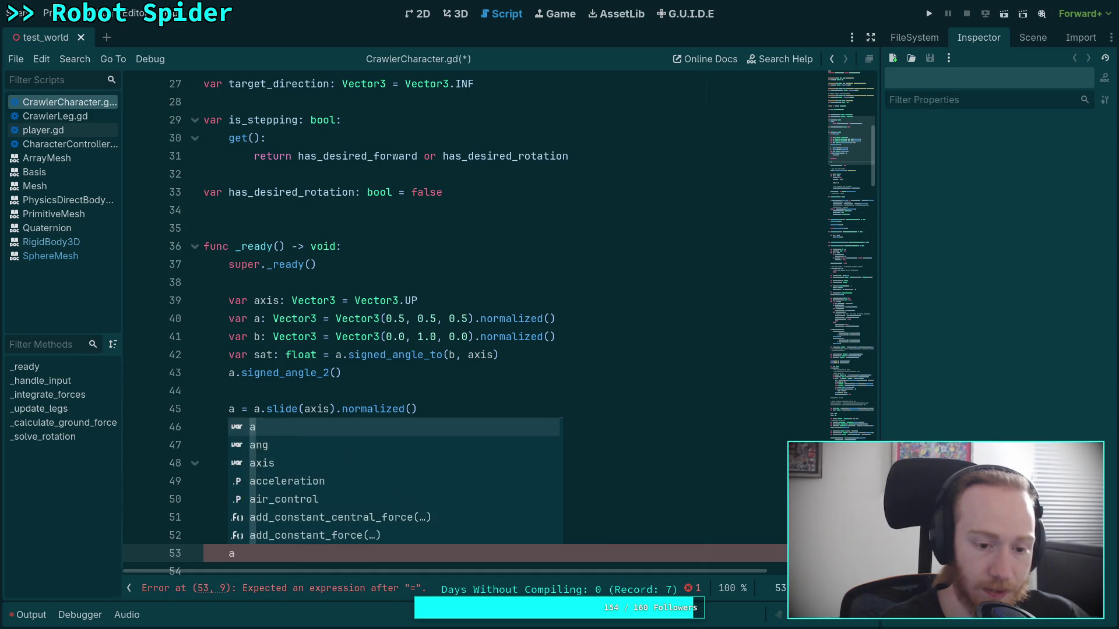
{"action": "key", "text": "BackSpace"}
{"action": "key", "text": "BackSpace"}
{"action": "key", "text": "Up"}
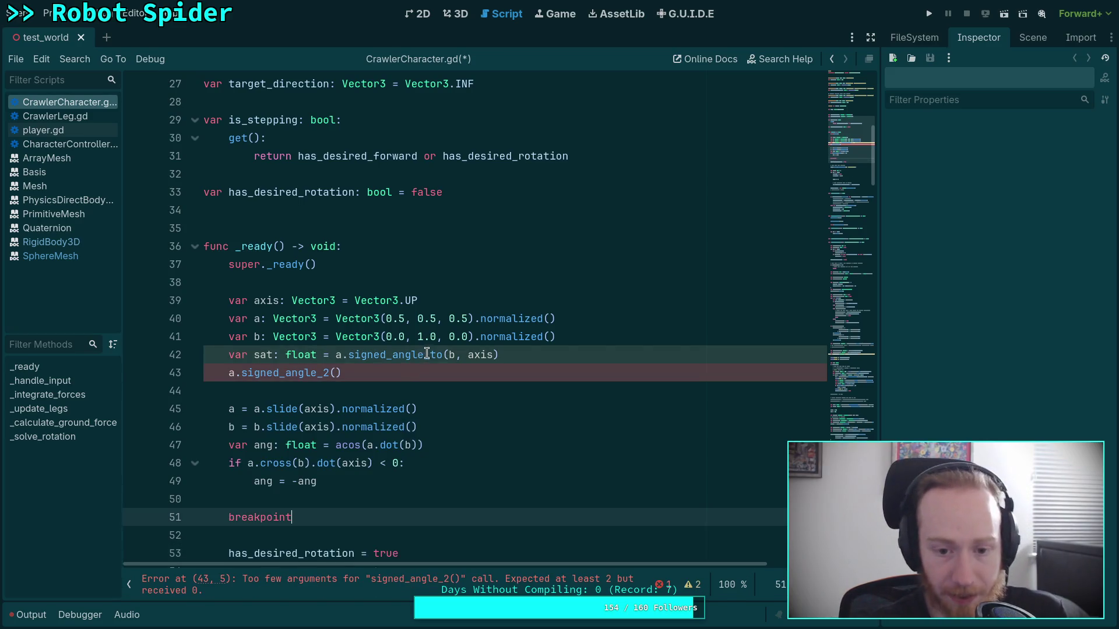
- Make line 42 call signed_angle_2, delete the temporary line, save, and run to the breakpoint
{"action": "left_click", "coordinate": [427, 354]}
{"action": "key", "text": "Delete"}
{"action": "key", "text": "Delete"}
{"action": "type", "text": "2"}
{"action": "left_click", "coordinate": [404, 371]}
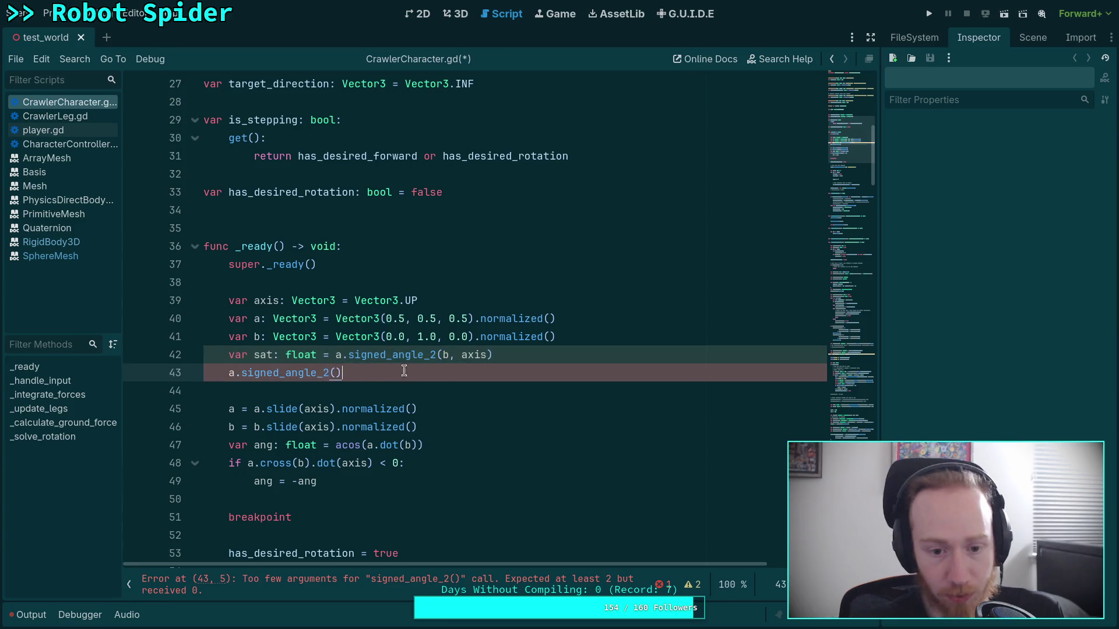
{"action": "key", "text": "ctrl+shift+k"}
{"action": "key", "text": "ctrl+s"}
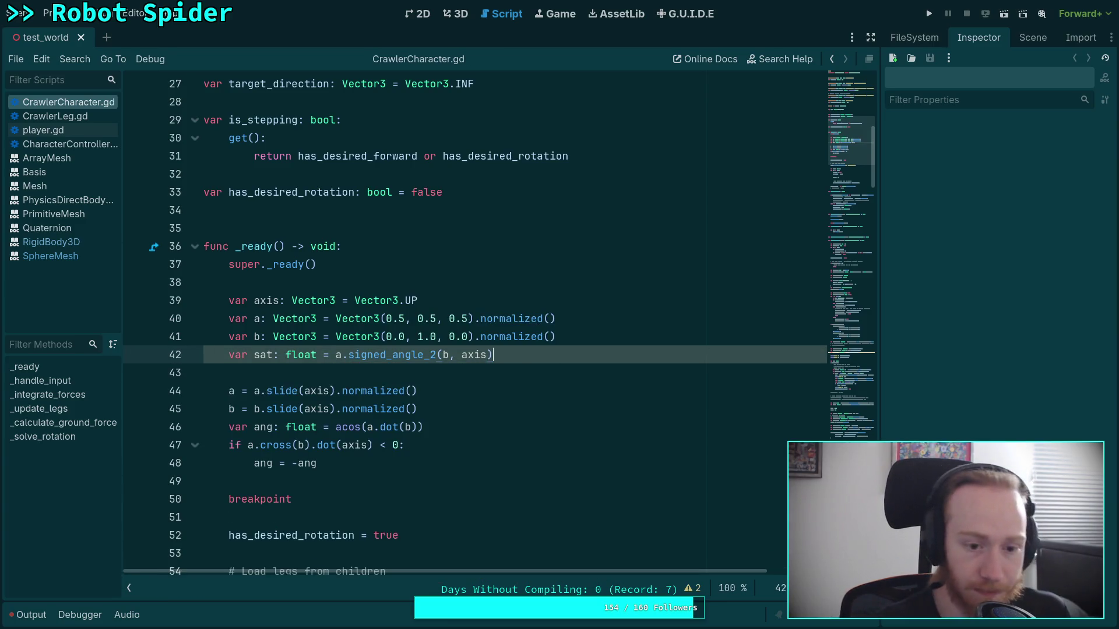
{"action": "key", "text": "F5"}
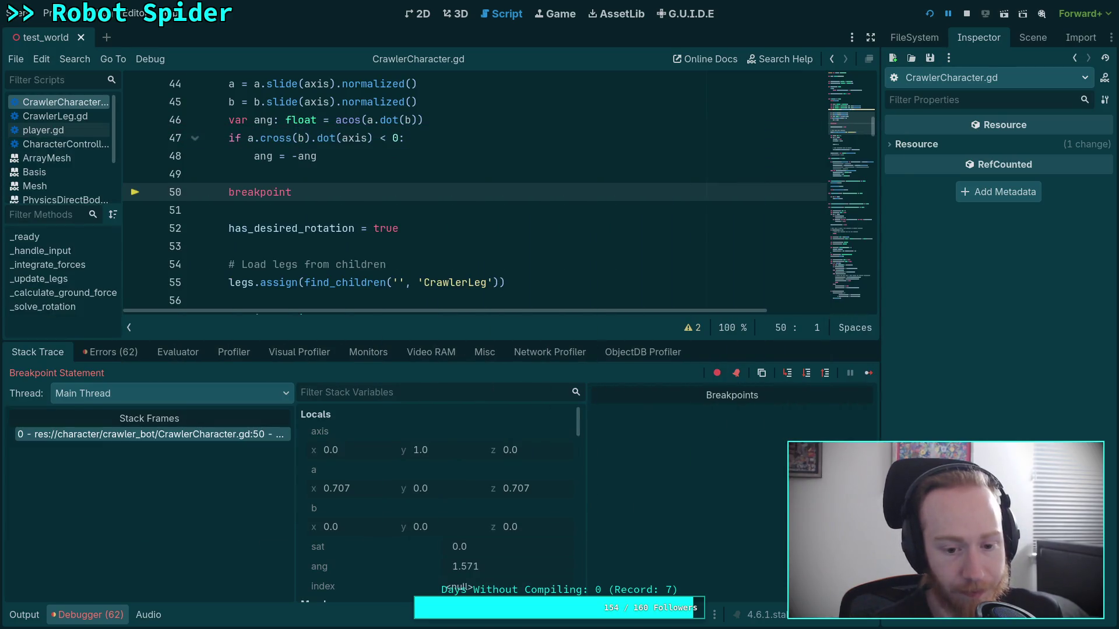
- Read sat 0.0 and ang 1.571 in the breakpoint locals, then stop the game
{"action": "scroll", "coordinate": [366, 208], "scroll_direction": "up", "scroll_amount": 1}
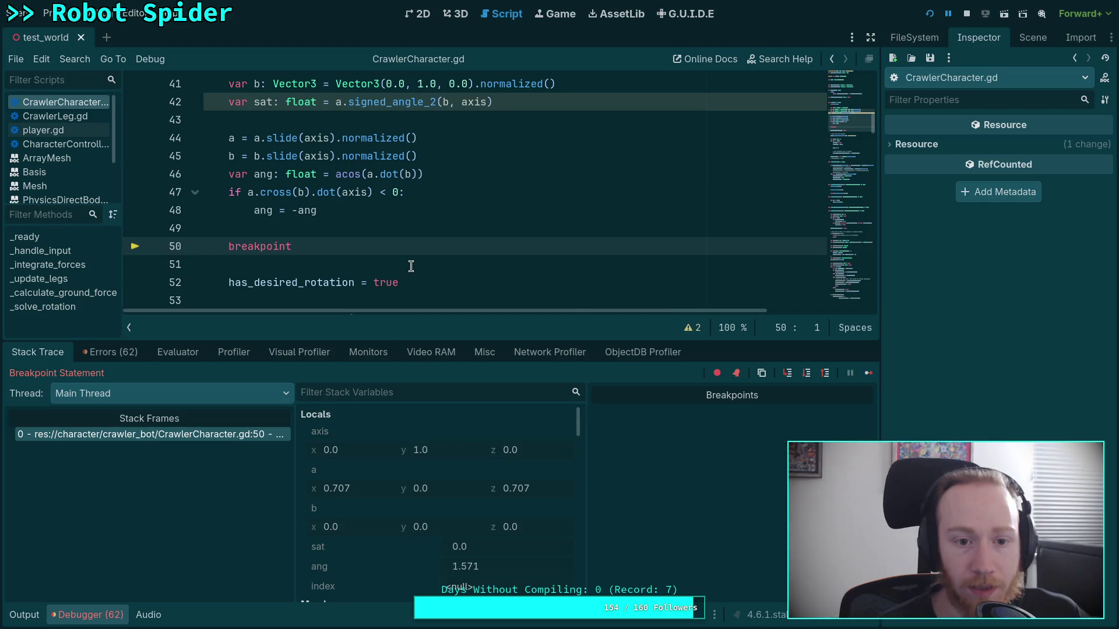
{"action": "scroll", "coordinate": [411, 266], "scroll_direction": "up", "scroll_amount": 1}
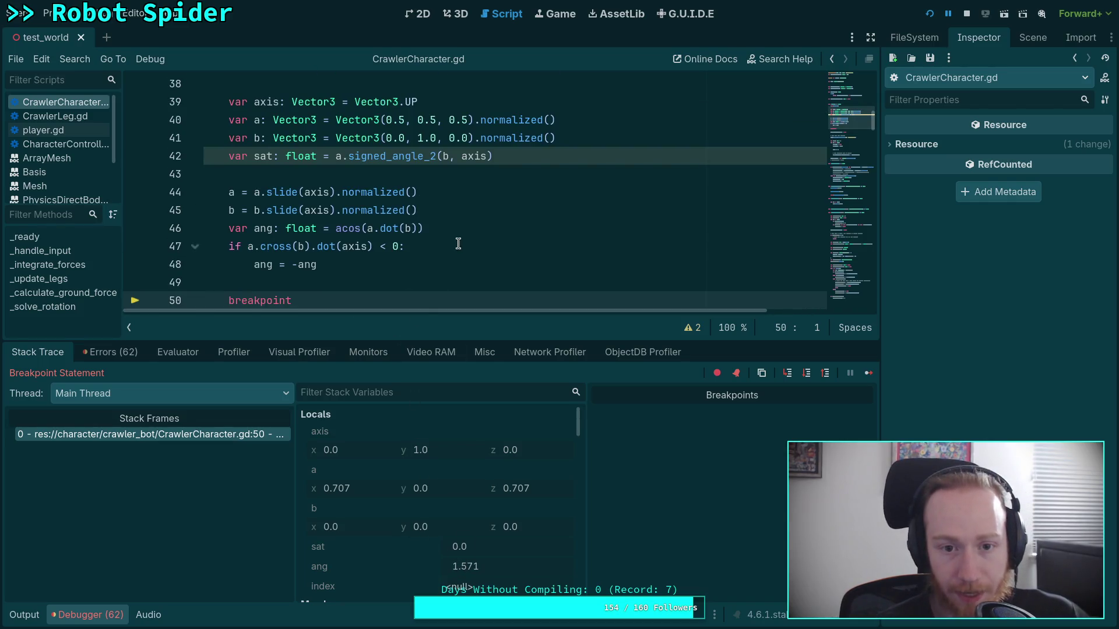
{"action": "left_click", "coordinate": [967, 14]}
- Change test vector b on line 41 to Vector3(0.5, 0.0, 0.5) and save
{"action": "double_click", "coordinate": [399, 138]}
{"action": "type", "text": "5"}
{"action": "left_click", "coordinate": [427, 138]}
{"action": "double_click", "coordinate": [427, 138]}
{"action": "type", "text": "0"}
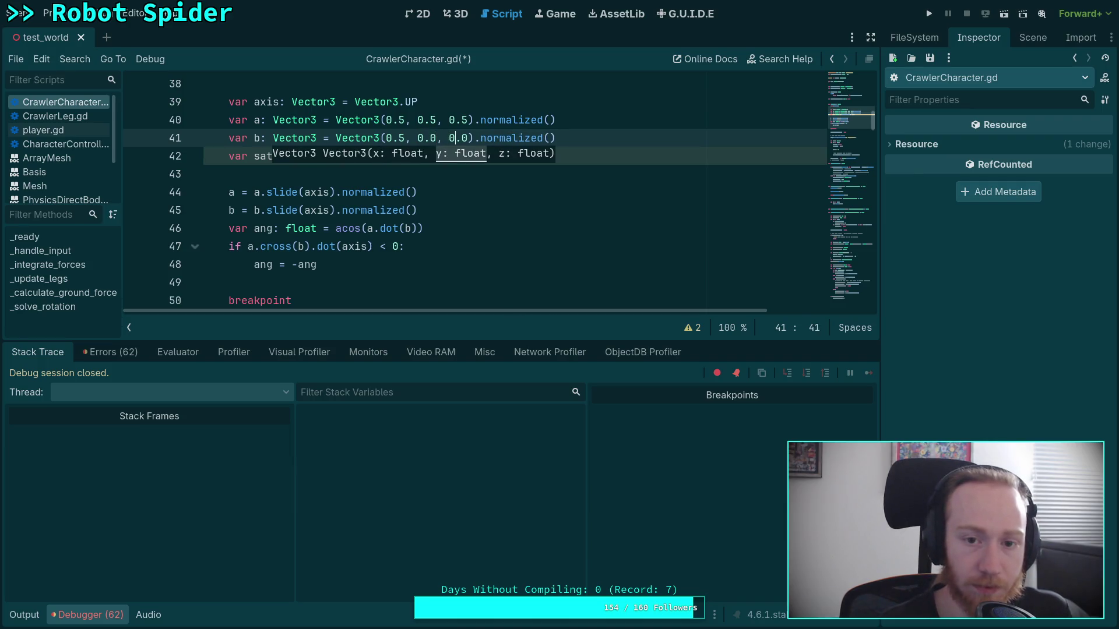
{"action": "key", "text": "BackSpace"}
{"action": "type", "text": "5"}
{"action": "key", "text": "ctrl+s"}
- Rerun to the breakpoint, confirm sat and ang are both 0.0, then stop and hide the debugger
{"action": "left_click", "coordinate": [929, 14]}
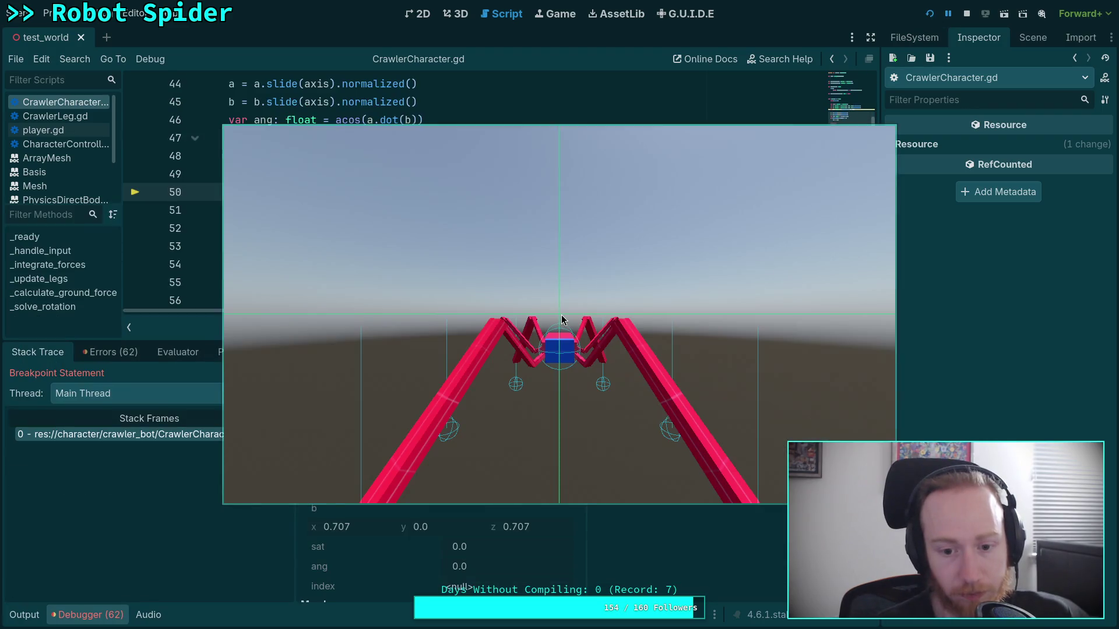
{"action": "key", "text": "F8"}
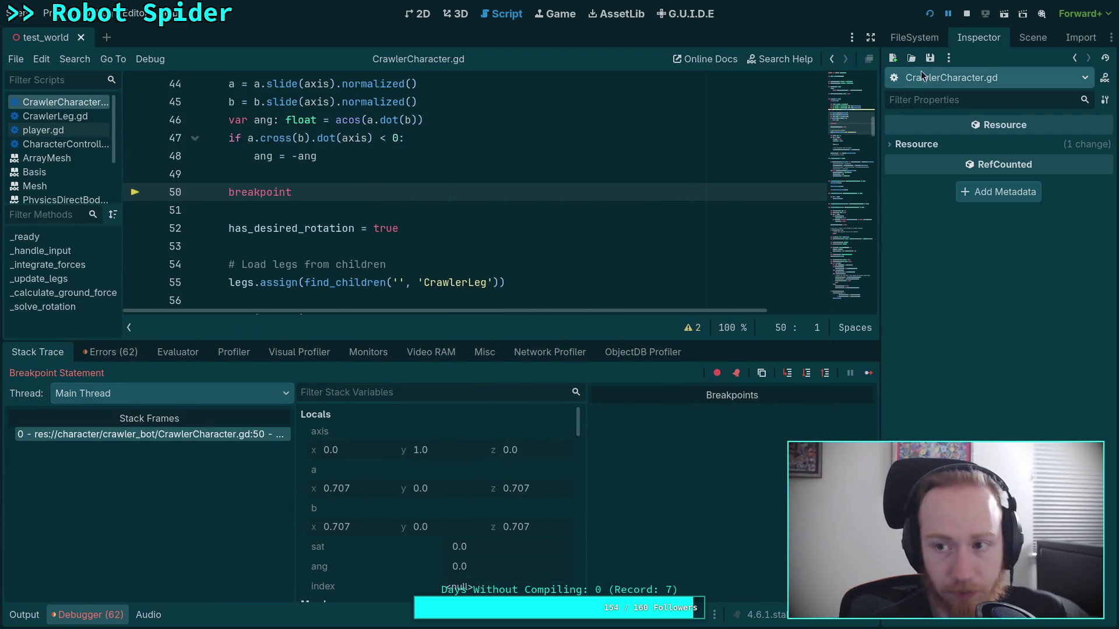
{"action": "left_click", "coordinate": [75, 613]}
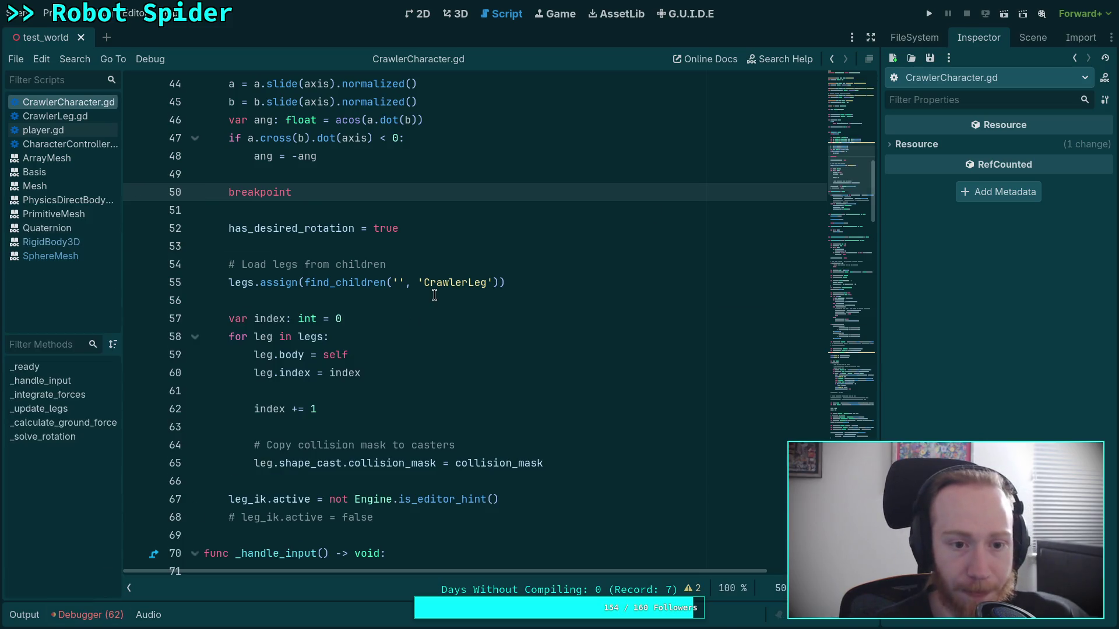
{"action": "scroll", "coordinate": [336, 349], "scroll_direction": "up", "scroll_amount": 3}
{"action": "left_click_drag", "start_coordinate": [336, 352], "coordinate": [320, 230]}
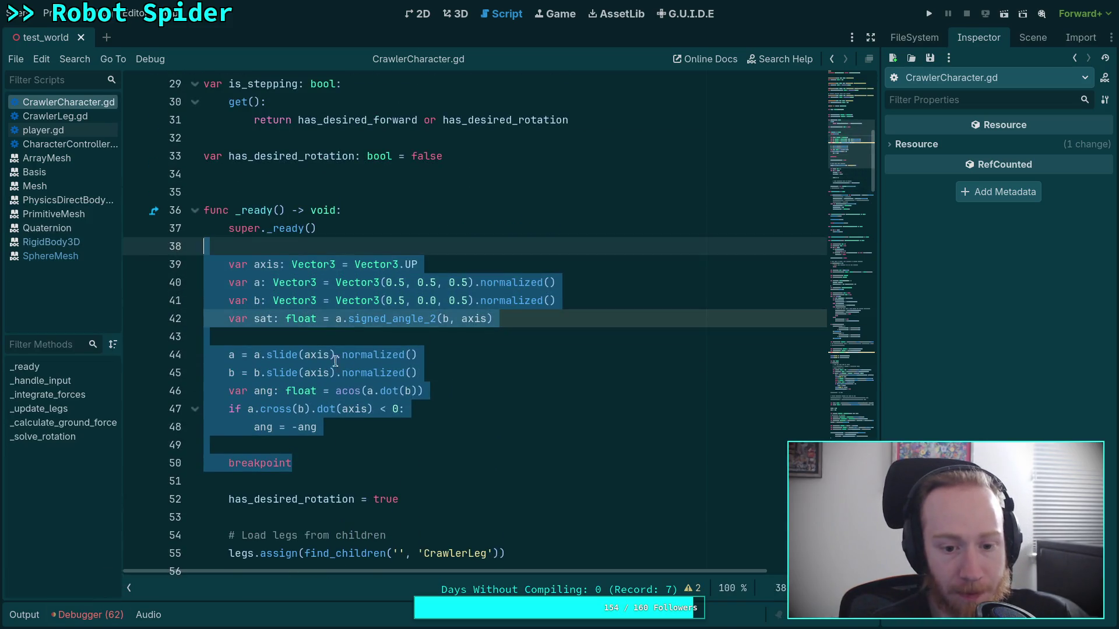
{"action": "key", "text": "BackSpace"}
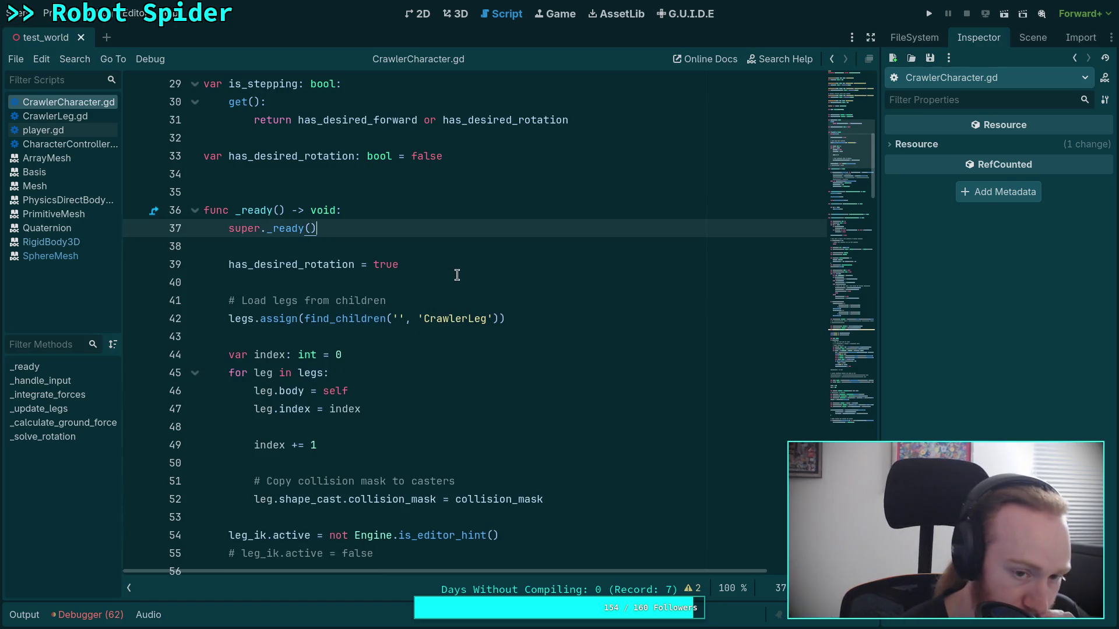
{"action": "scroll", "coordinate": [456, 275], "scroll_direction": "up", "scroll_amount": 1}
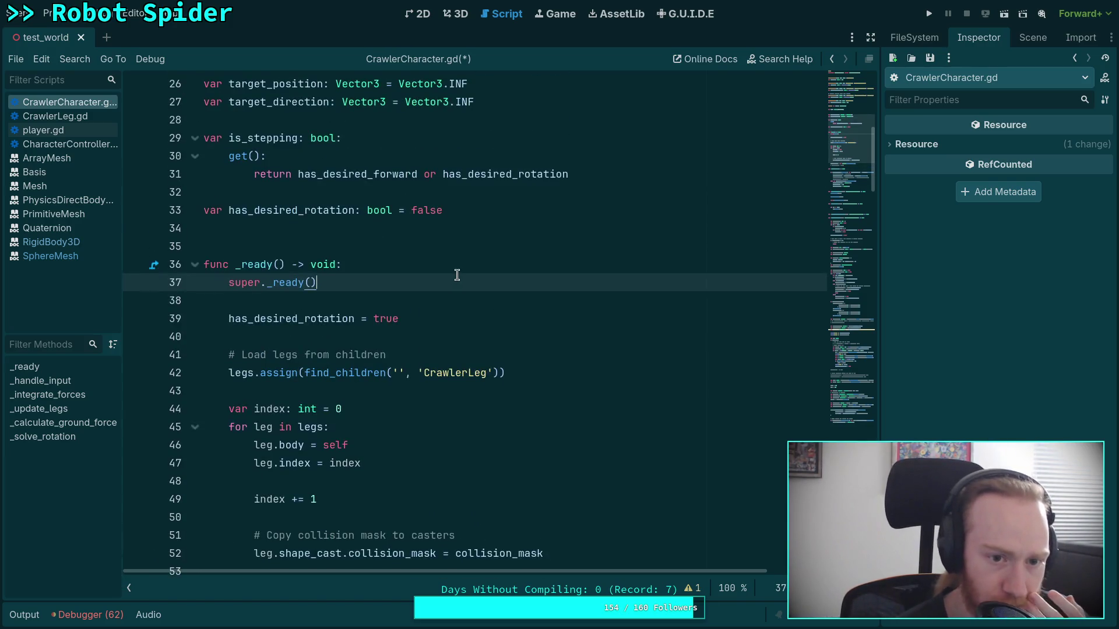
{"action": "left_click_drag", "start_coordinate": [424, 318], "coordinate": [408, 293]}
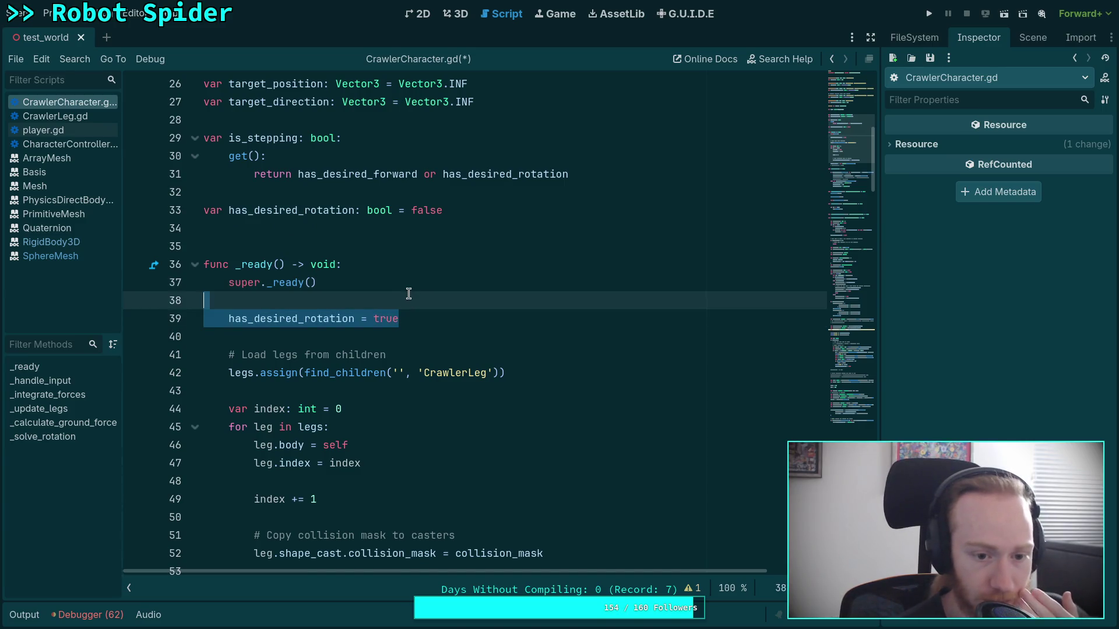
{"action": "key", "text": "BackSpace"}
{"action": "key", "text": "BackSpace"}
{"action": "scroll", "coordinate": [408, 293], "scroll_direction": "down", "scroll_amount": 4}
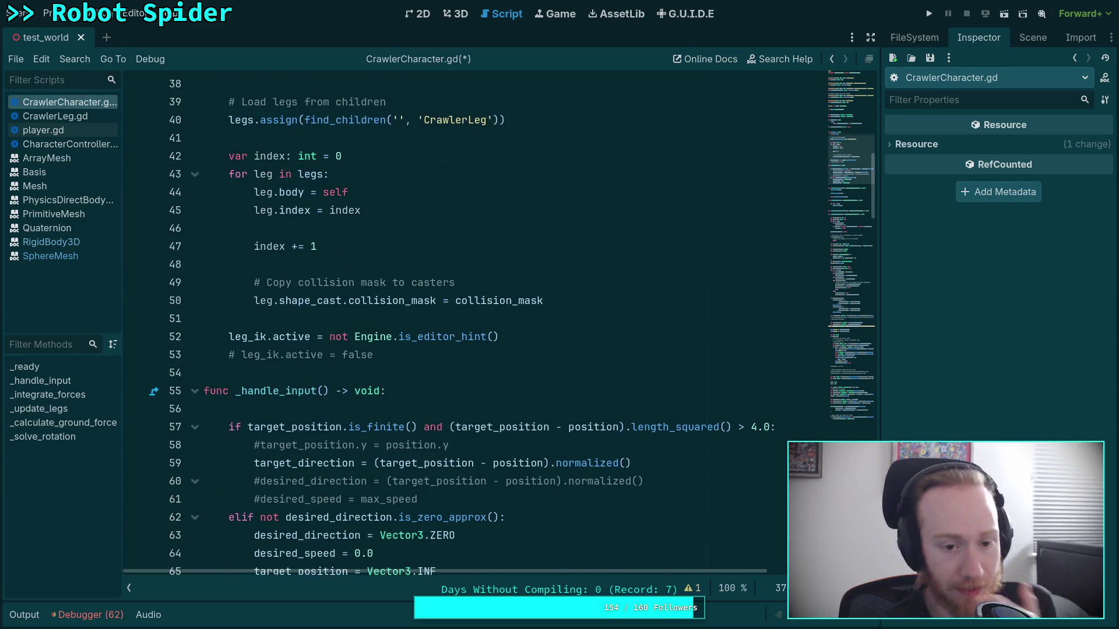
{"action": "scroll", "coordinate": [423, 298], "scroll_direction": "down", "scroll_amount": 10}
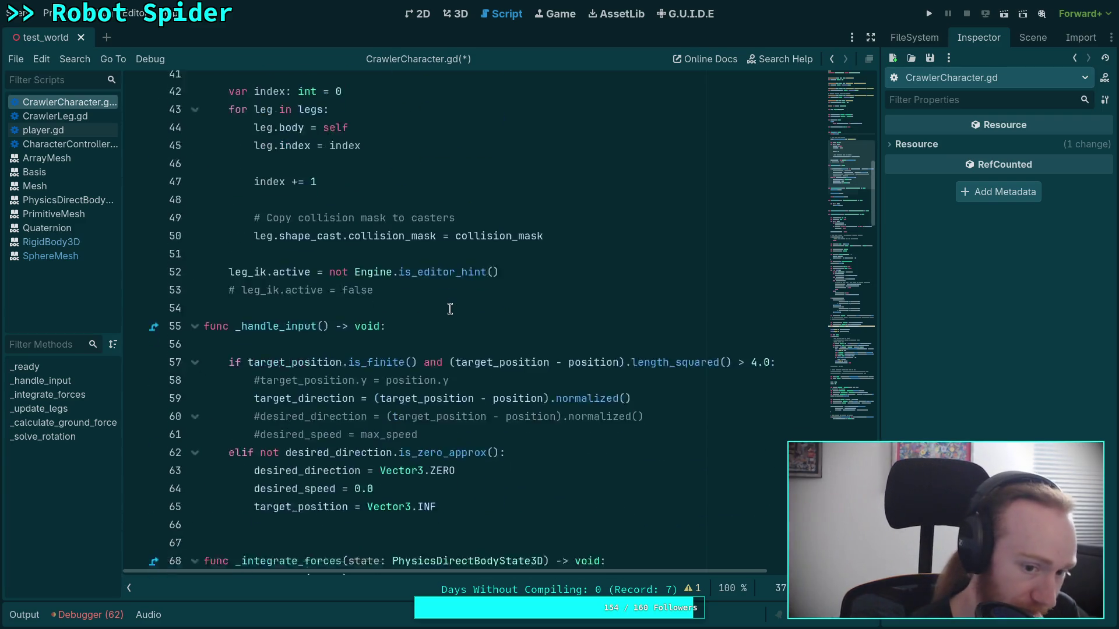
{"action": "scroll", "coordinate": [446, 303], "scroll_direction": "down", "scroll_amount": 7}
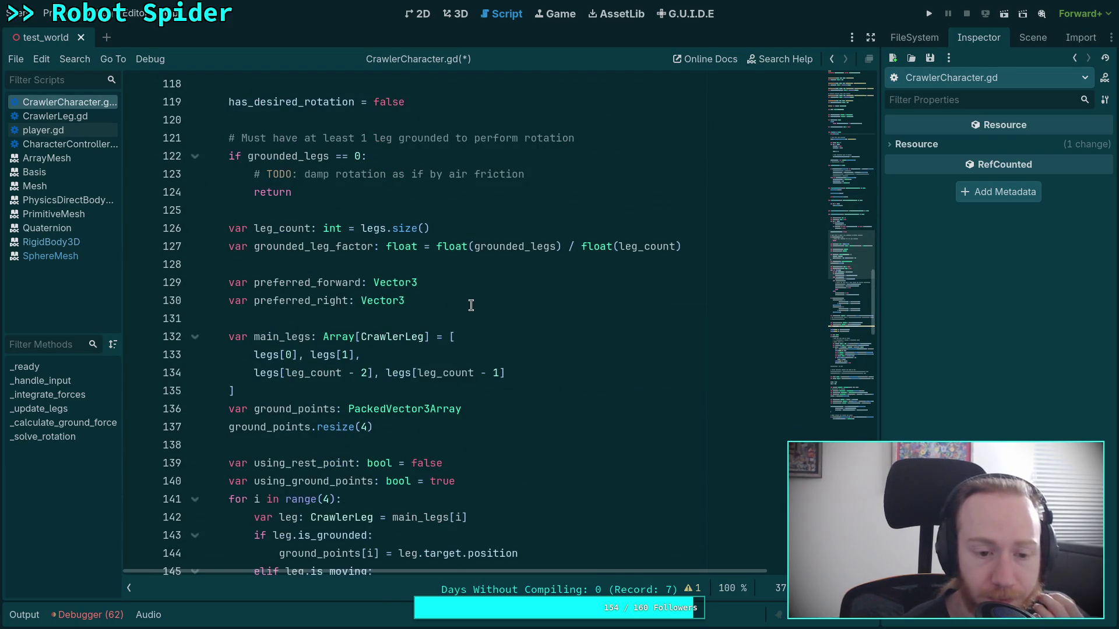
{"action": "scroll", "coordinate": [471, 305], "scroll_direction": "up", "scroll_amount": 9}
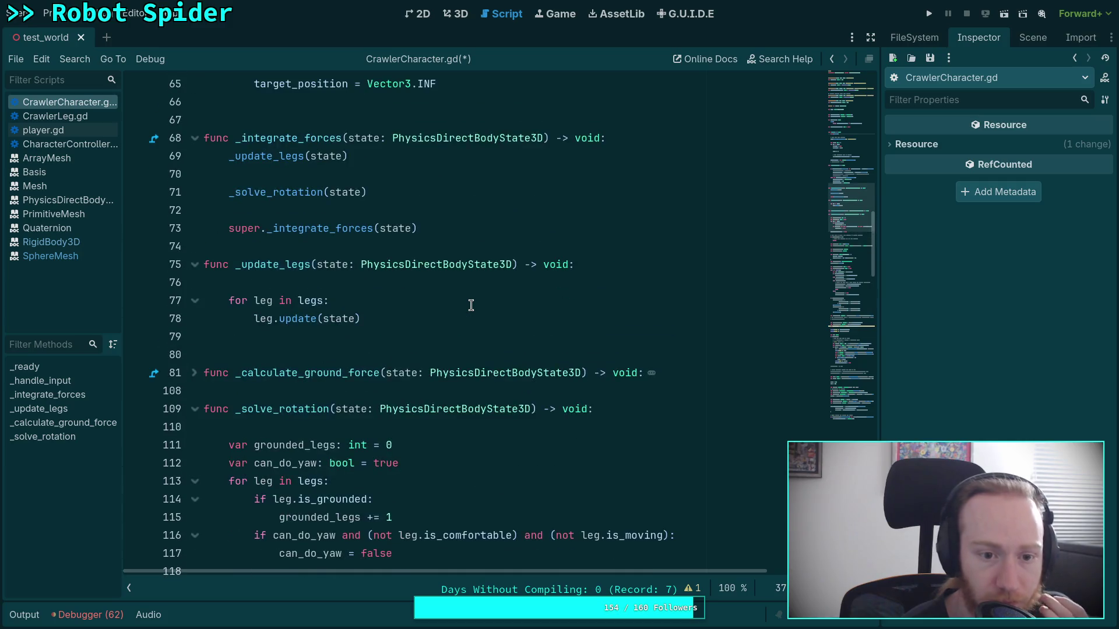
{"action": "scroll", "coordinate": [471, 305], "scroll_direction": "down", "scroll_amount": 3}
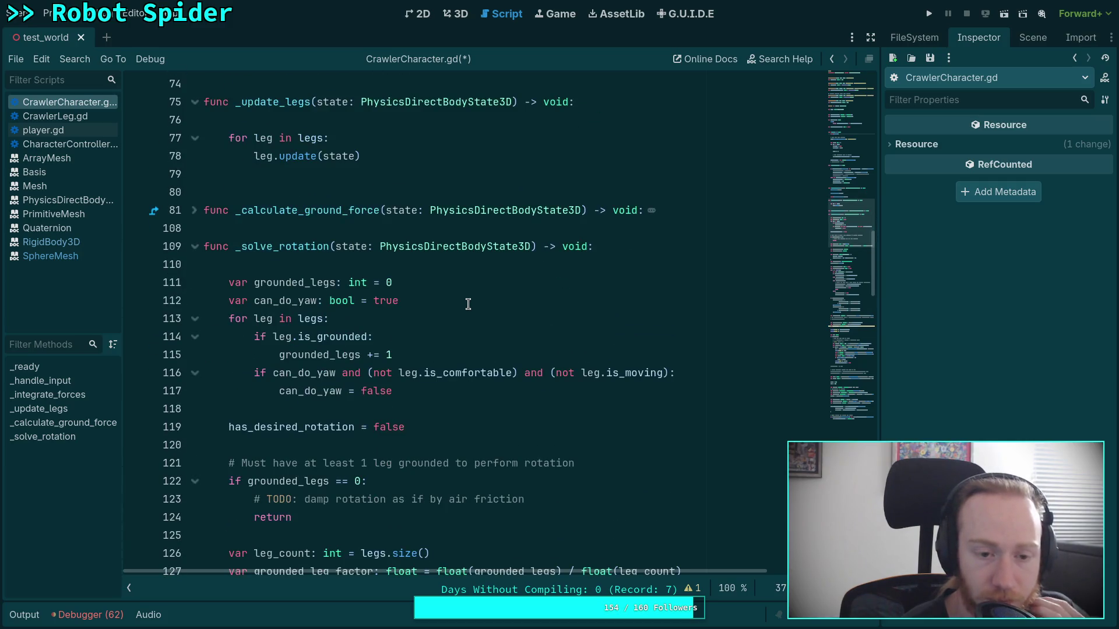
{"action": "scroll", "coordinate": [468, 303], "scroll_direction": "down", "scroll_amount": 4}
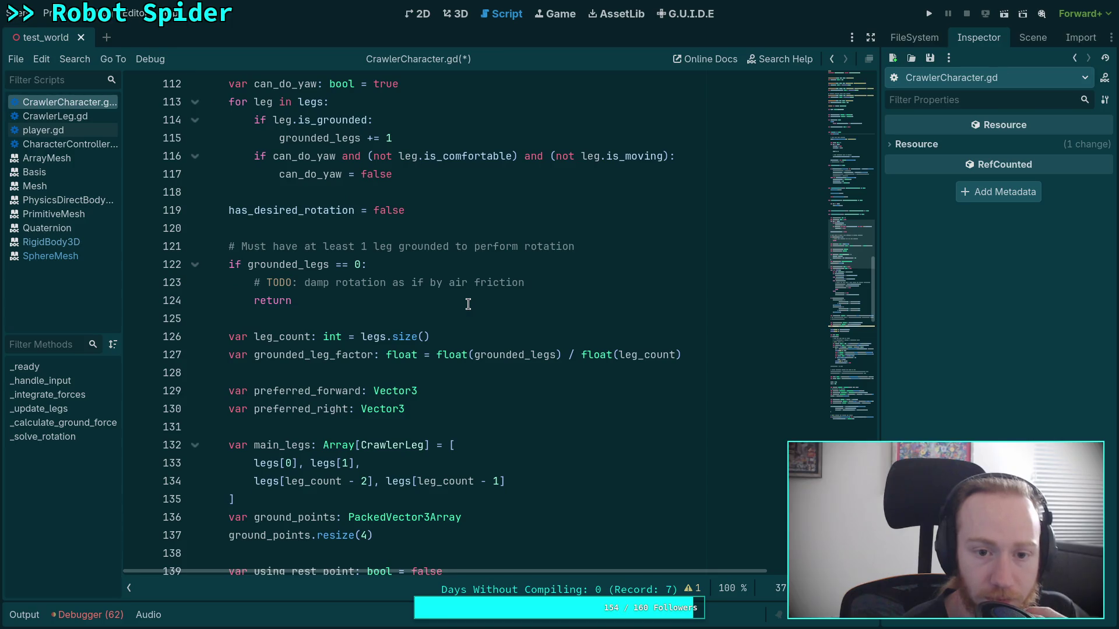
{"action": "scroll", "coordinate": [467, 303], "scroll_direction": "down", "scroll_amount": 3}
{"action": "scroll", "coordinate": [468, 303], "scroll_direction": "down", "scroll_amount": 8}
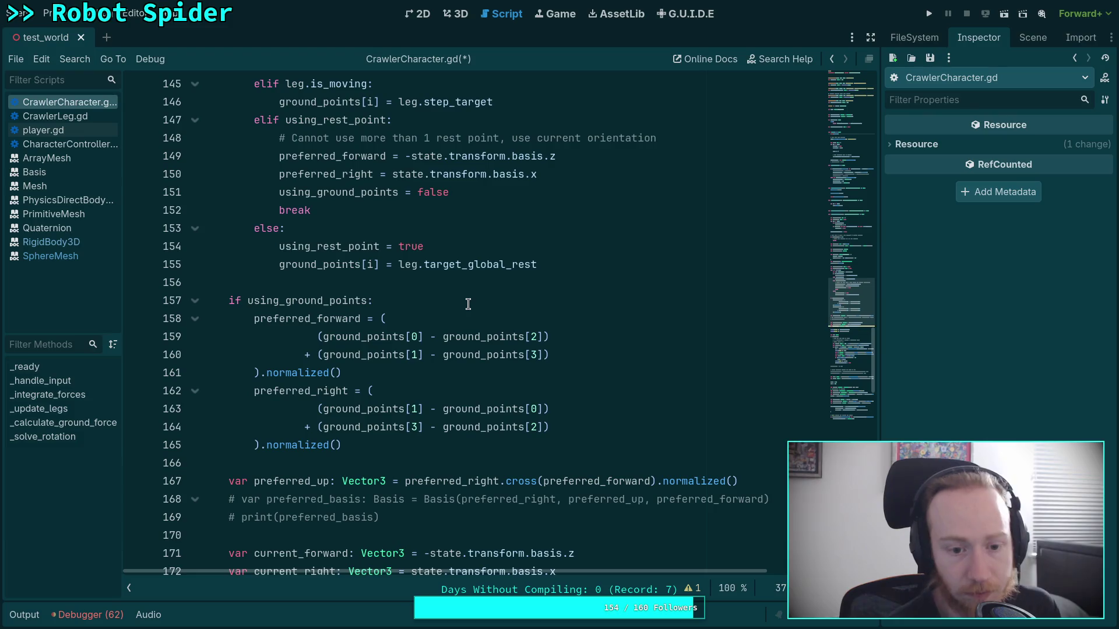
{"action": "scroll", "coordinate": [468, 303], "scroll_direction": "down", "scroll_amount": 4}
{"action": "scroll", "coordinate": [457, 309], "scroll_direction": "down", "scroll_amount": 5}
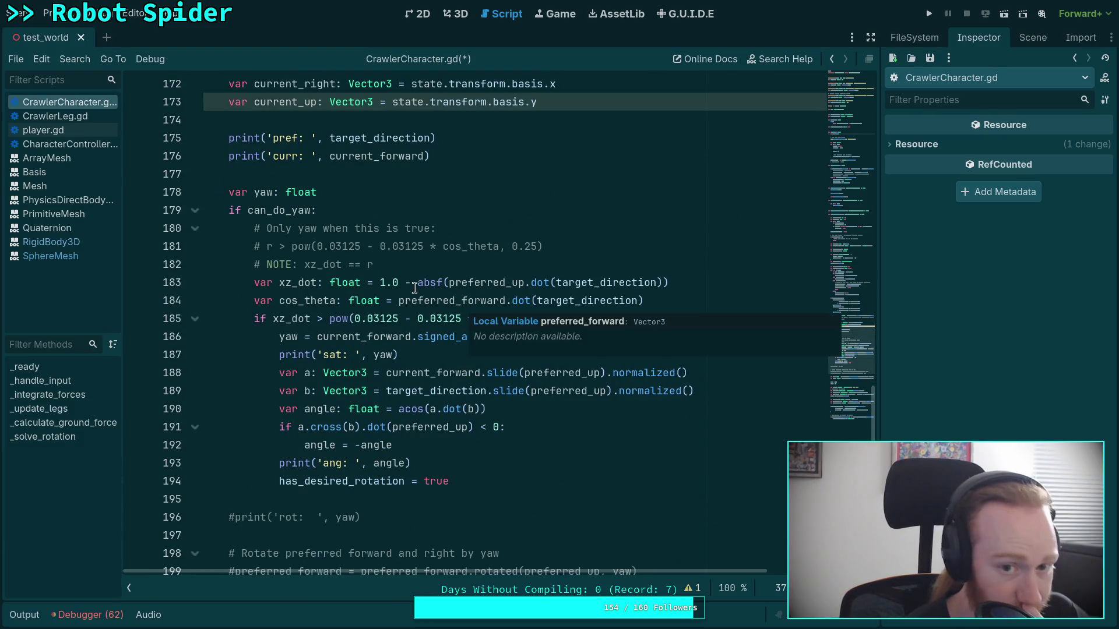
- Delete the extra angle-debug lines 188–193 below the yaw print
{"action": "double_click", "coordinate": [374, 136]}
{"action": "double_click", "coordinate": [366, 156]}
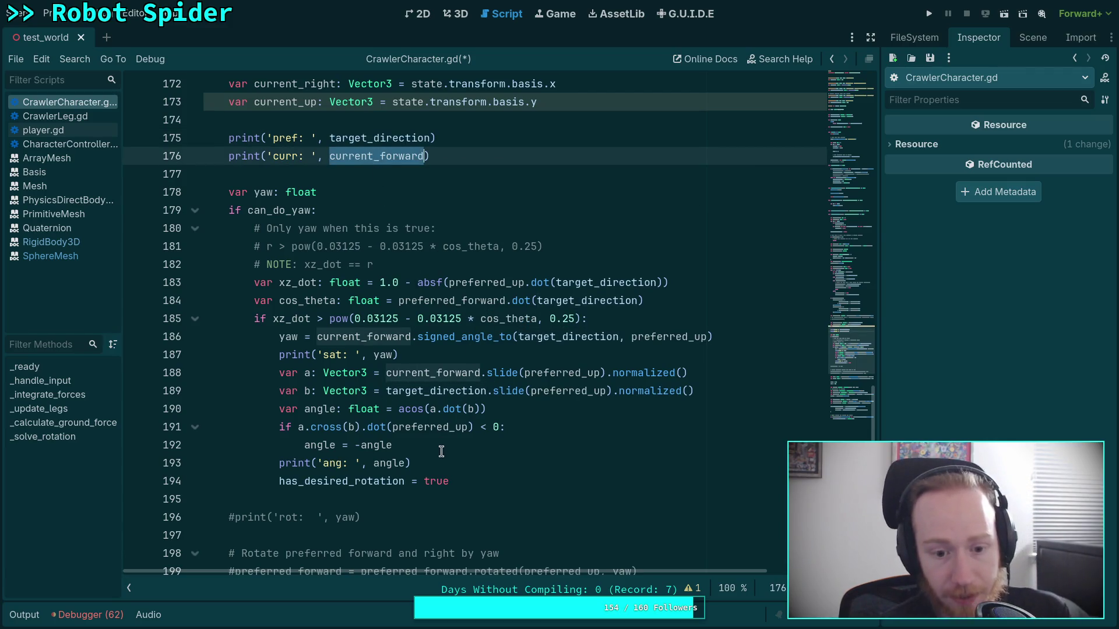
{"action": "left_click_drag", "start_coordinate": [431, 458], "coordinate": [402, 355]}
{"action": "key", "text": "BackSpace"}
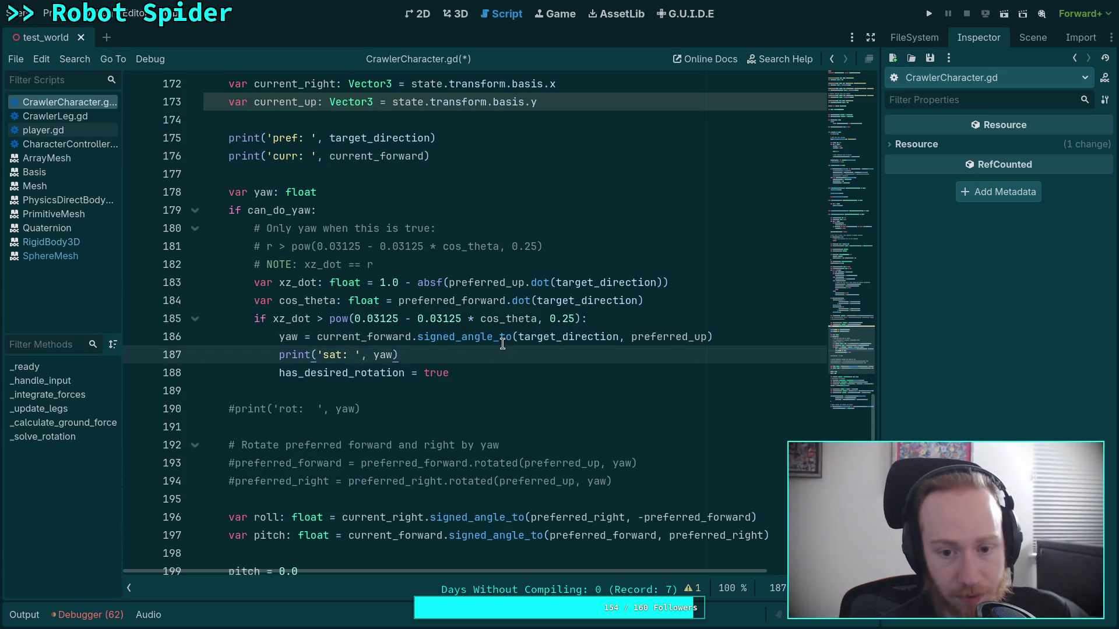
- Switch the yaw call on line 186 to signed_angle_2 and save the script
{"action": "left_click", "coordinate": [502, 344]}
{"action": "key", "text": "Delete"}
{"action": "key", "text": "Delete"}
{"action": "type", "text": "2"}
{"action": "left_click", "coordinate": [411, 373]}
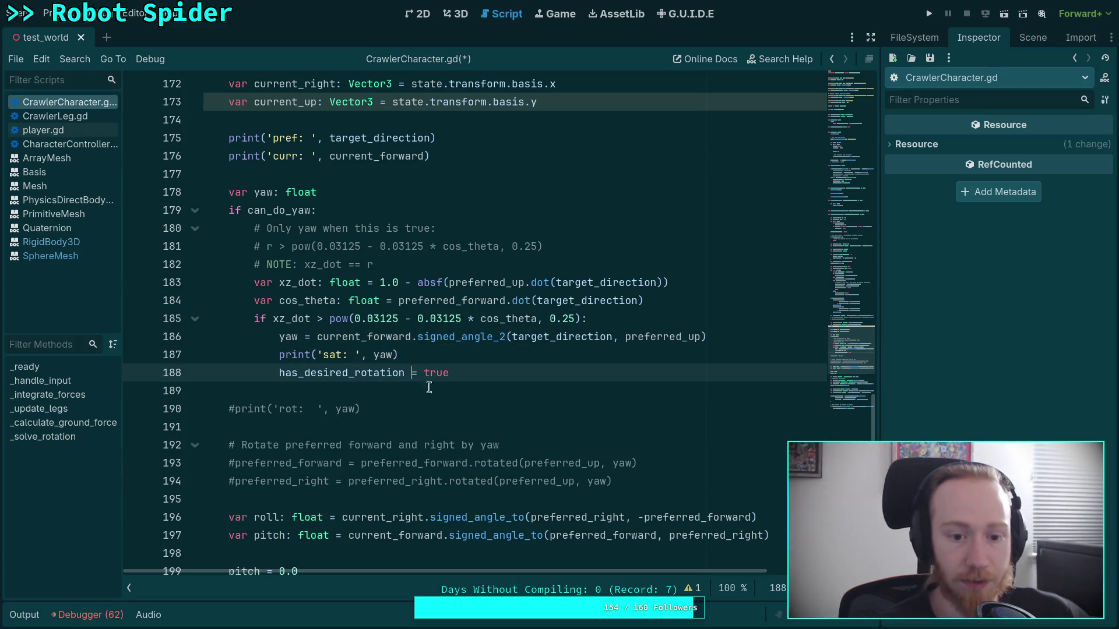
{"action": "key", "text": "ctrl+s"}
{"action": "scroll", "coordinate": [600, 262], "scroll_direction": "down", "scroll_amount": 1}
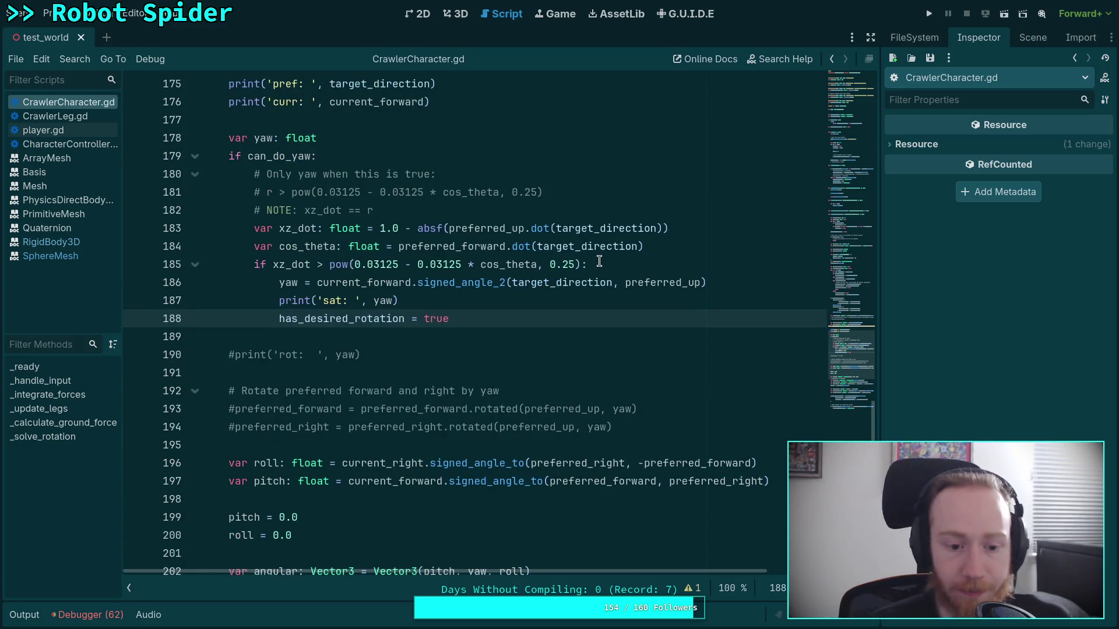
- Run the game, turn the spider with A and back with D, then stop it
{"action": "left_click", "coordinate": [930, 14]}
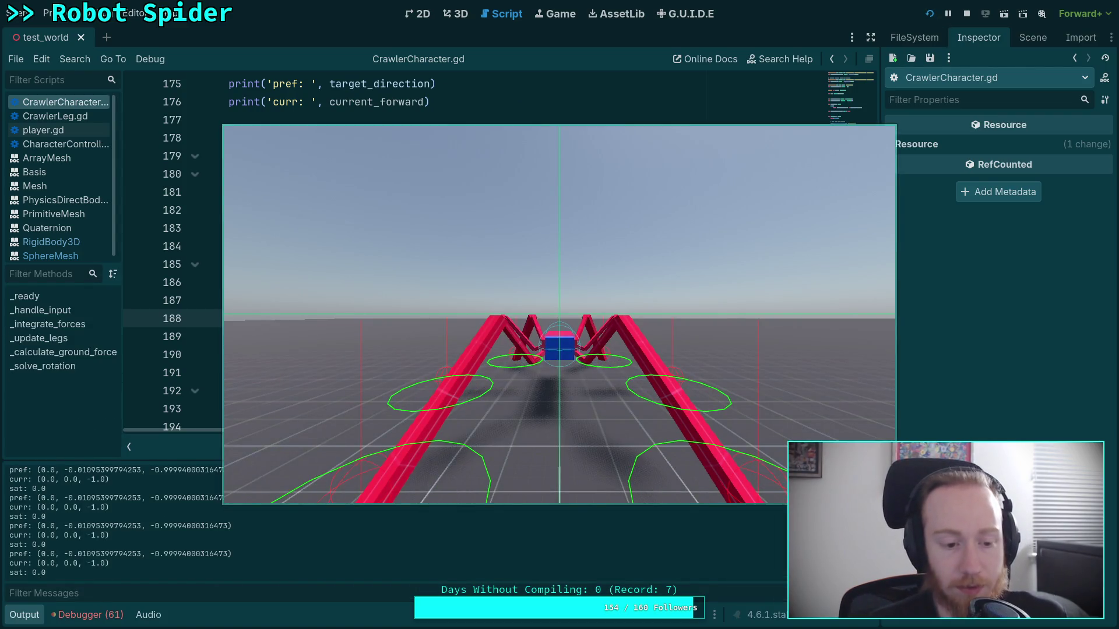
{"action": "key", "text": "a"}
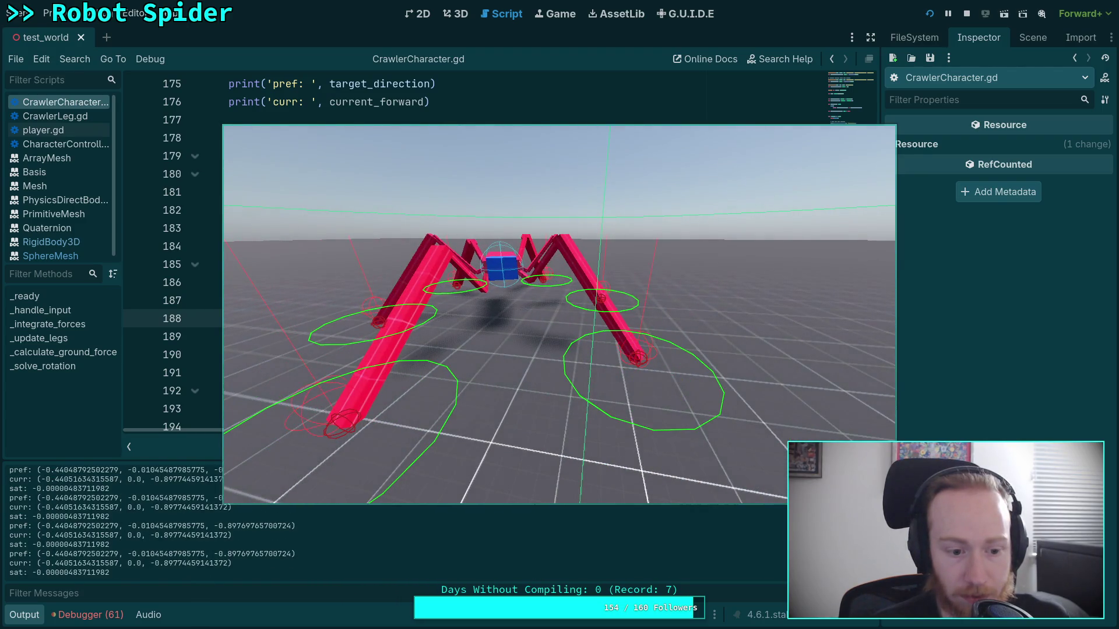
{"action": "key", "text": "d"}
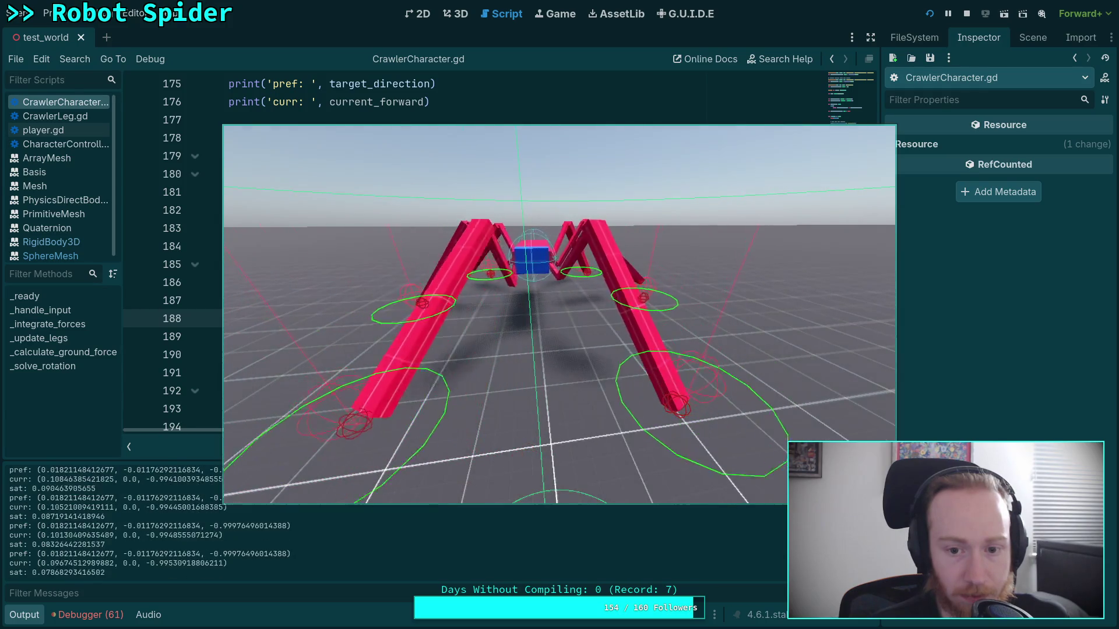
{"action": "key", "text": "F8"}
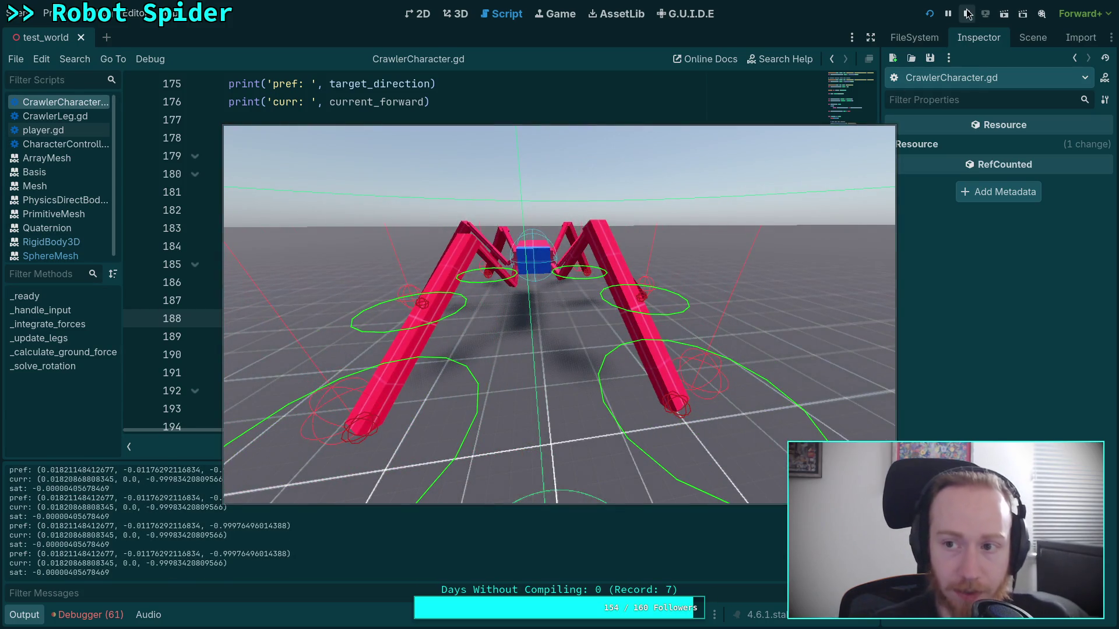
{"action": "scroll", "coordinate": [405, 319], "scroll_direction": "up", "scroll_amount": 1}
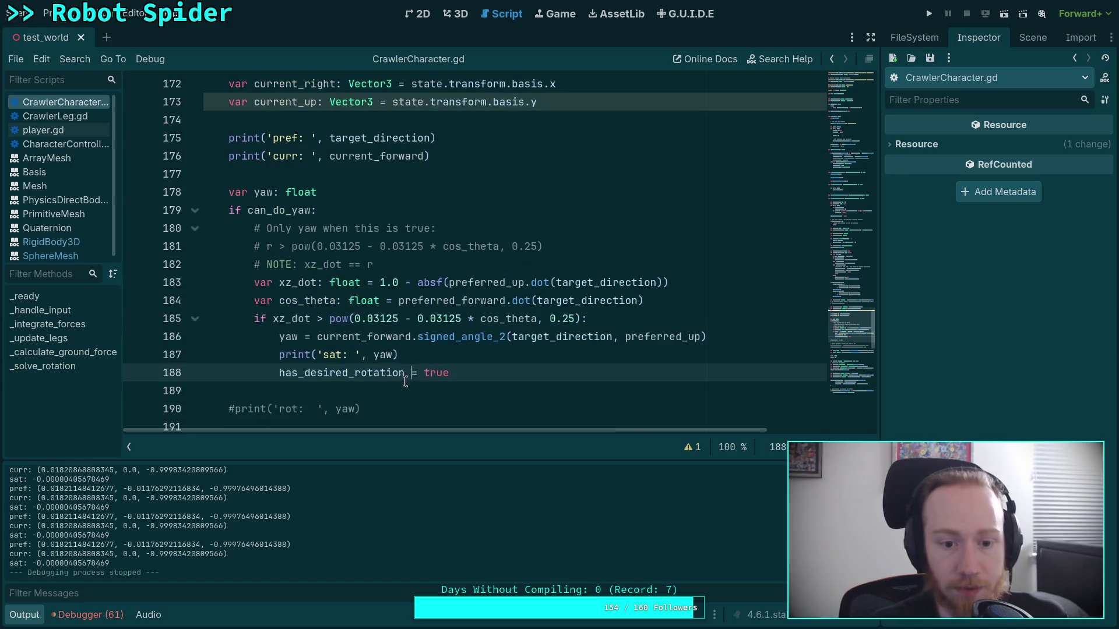
- Delete the pitch = 0.0 and roll = 0.0 override lines
{"action": "triple_click", "coordinate": [316, 357]}
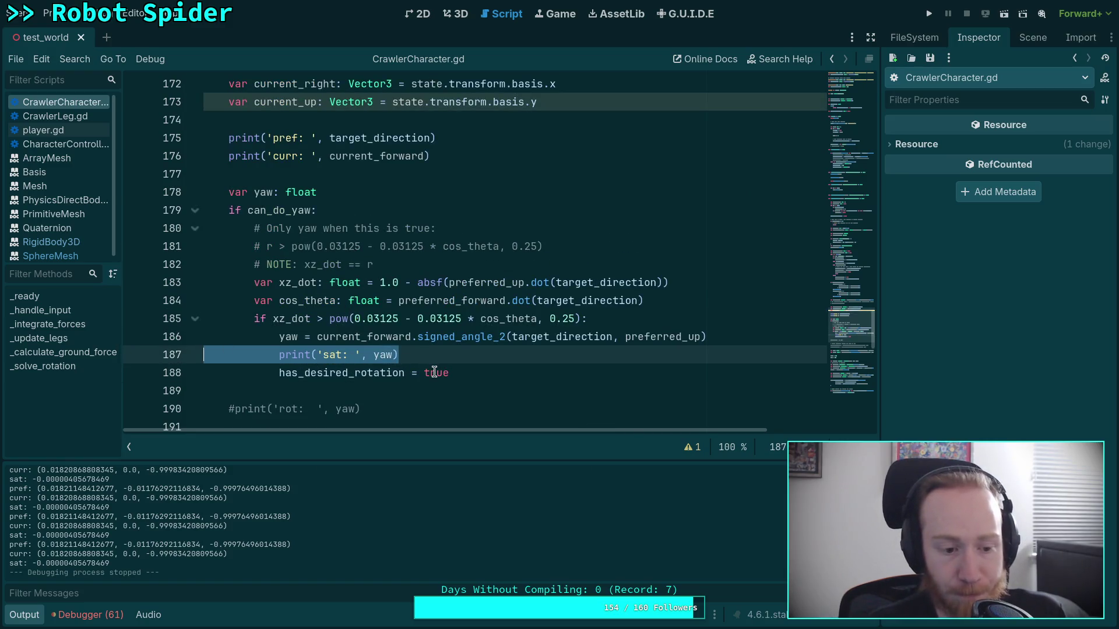
{"action": "scroll", "coordinate": [427, 372], "scroll_direction": "down", "scroll_amount": 5}
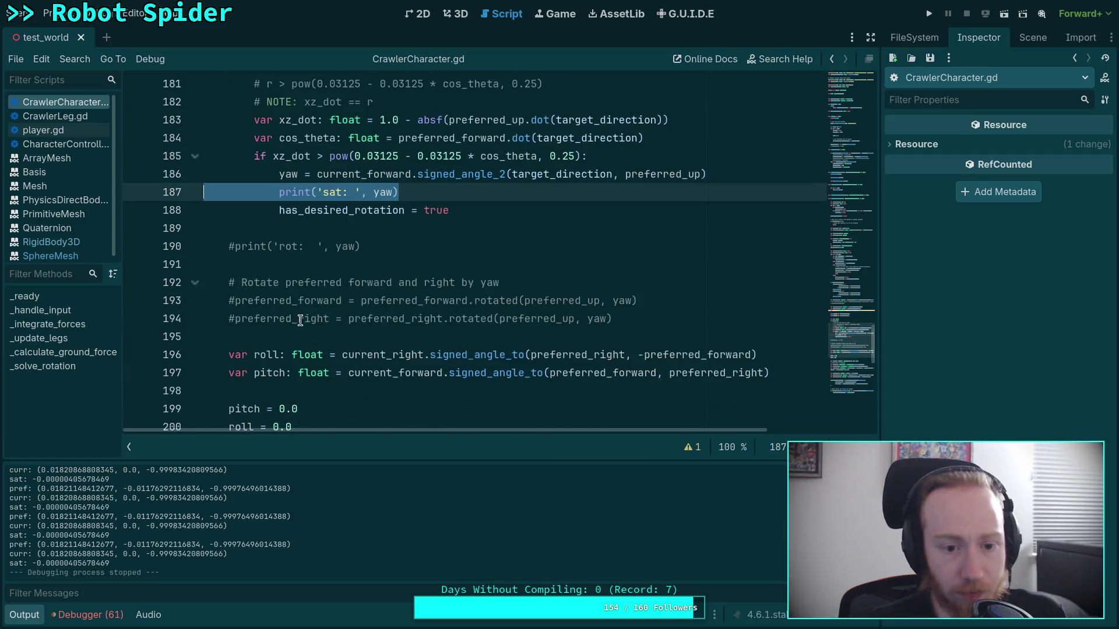
{"action": "mouse_move", "coordinate": [309, 319]}
{"action": "left_mouse_down"}
{"action": "mouse_move", "coordinate": [301, 289]}
{"action": "mouse_move", "coordinate": [314, 281]}
{"action": "left_mouse_up"}
{"action": "left_click", "coordinate": [313, 312]}
{"action": "key", "text": "BackSpace"}
{"action": "key", "text": "BackSpace"}
- Switch the roll and pitch calls on lines 196–197 to signed_angle_2, save, and run the game
{"action": "left_click_drag", "start_coordinate": [511, 249], "coordinate": [523, 247]}
{"action": "type", "text": "2"}
{"action": "key", "text": "Down"}
{"action": "key", "text": "shift+Right"}
{"action": "key", "text": "shift+Right"}
{"action": "type", "text": "2"}
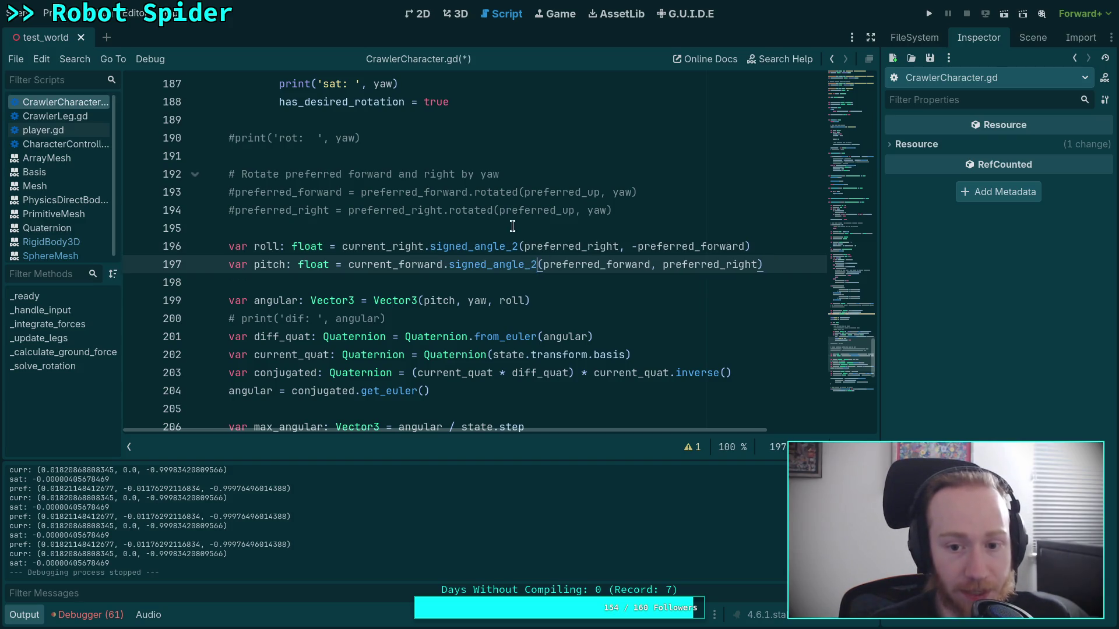
{"action": "left_click", "coordinate": [521, 222]}
{"action": "key", "text": "ctrl+s"}
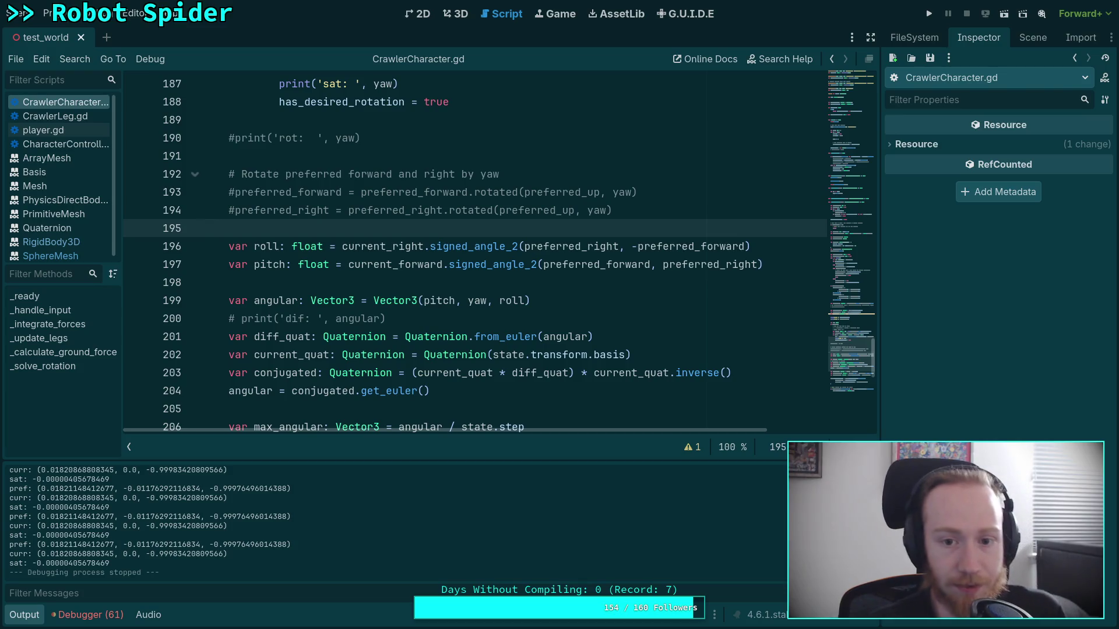
{"action": "scroll", "coordinate": [523, 225], "scroll_direction": "up", "scroll_amount": 2}
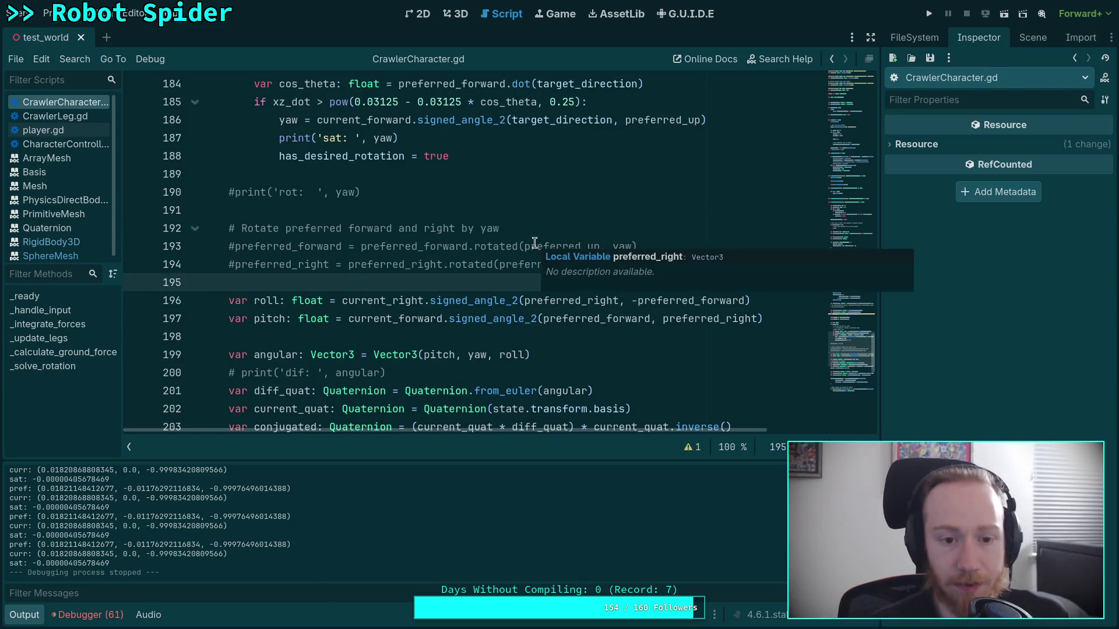
{"action": "left_click", "coordinate": [929, 19]}
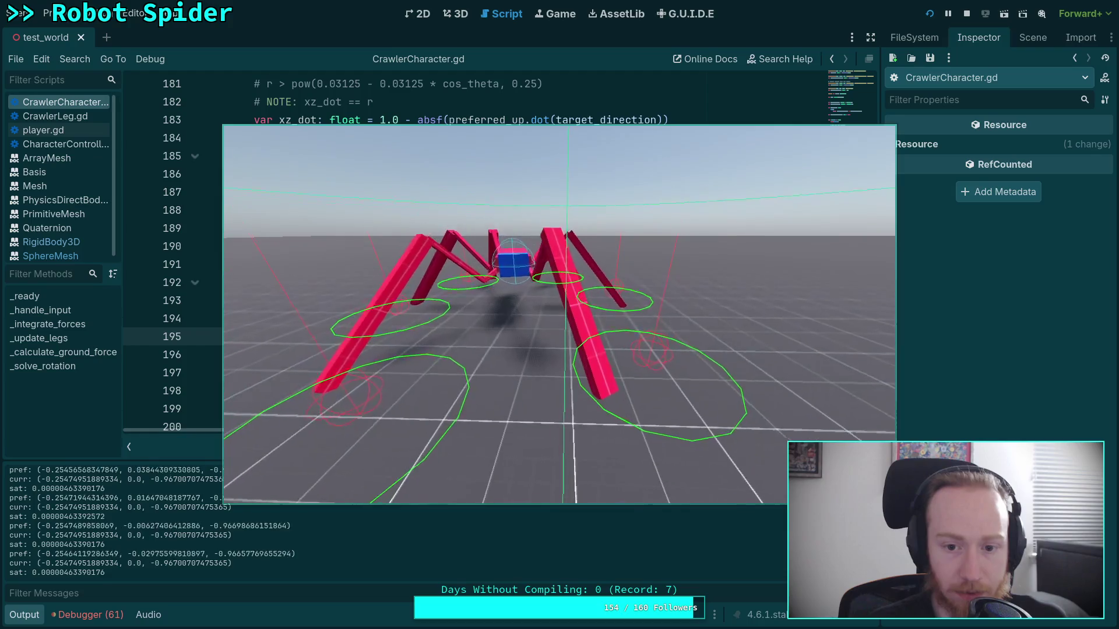
- Stop the game, review CrawlerCharacter.gd, then relaunch the spider and stop it again
{"action": "left_click", "coordinate": [966, 14]}
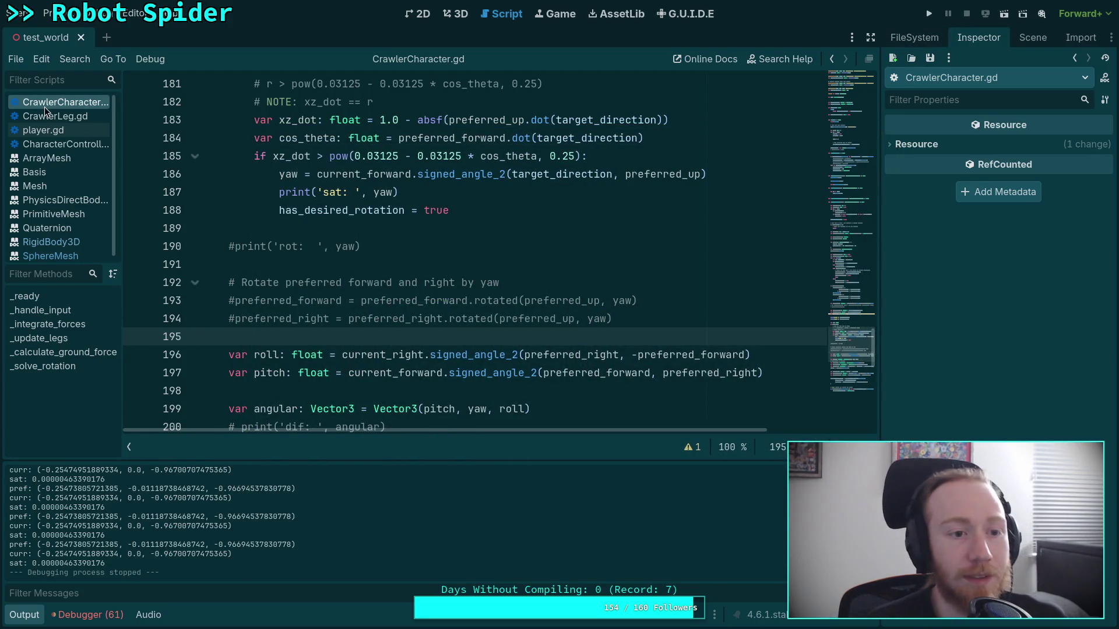
{"action": "scroll", "coordinate": [271, 260], "scroll_direction": "up", "scroll_amount": 20}
{"action": "scroll", "coordinate": [350, 261], "scroll_direction": "up", "scroll_amount": 20}
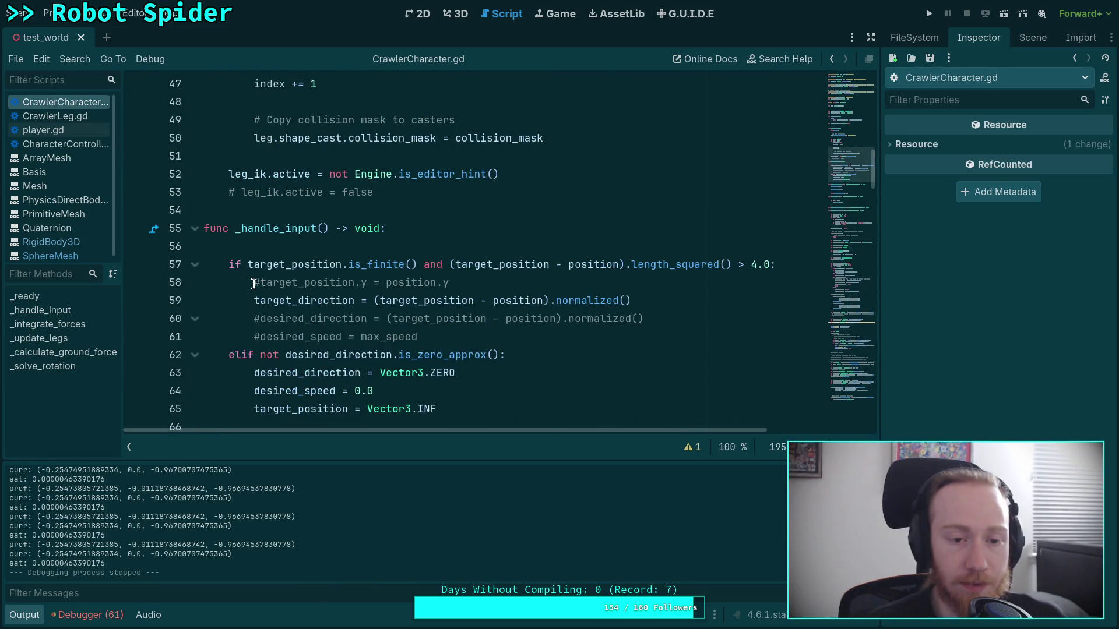
{"action": "scroll", "coordinate": [253, 284], "scroll_direction": "down", "scroll_amount": 20}
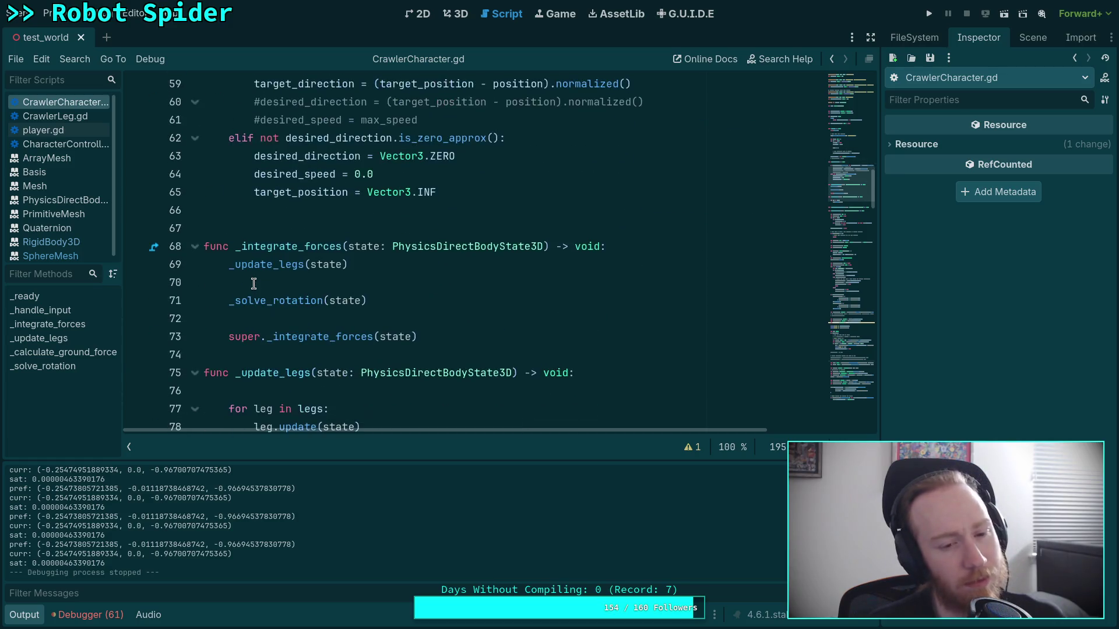
{"action": "scroll", "coordinate": [253, 284], "scroll_direction": "down", "scroll_amount": 5}
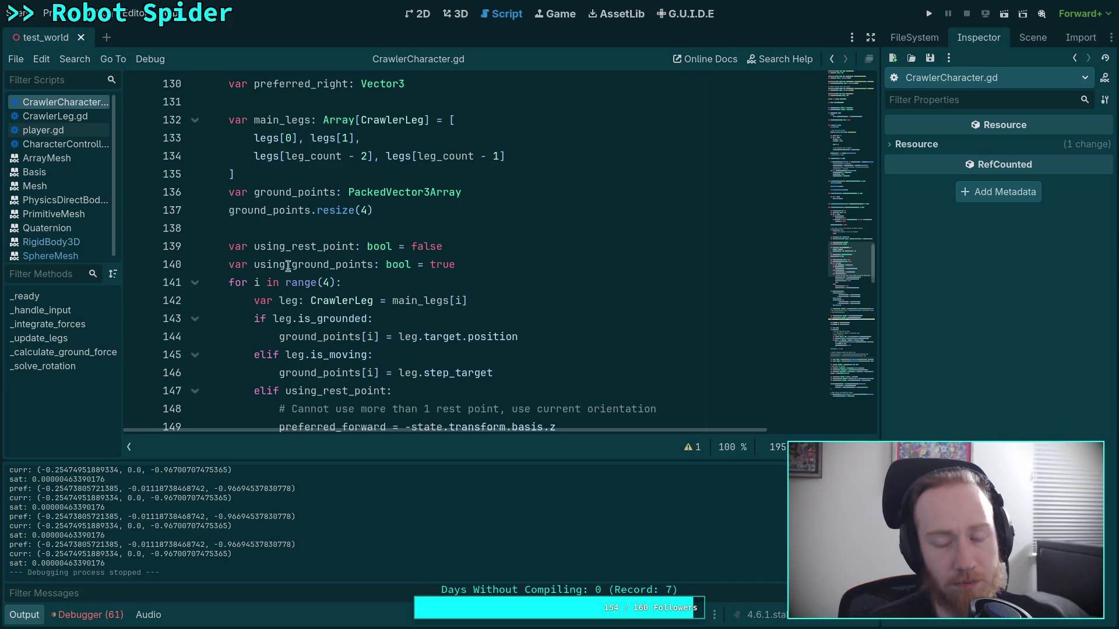
{"action": "left_click", "coordinate": [929, 14]}
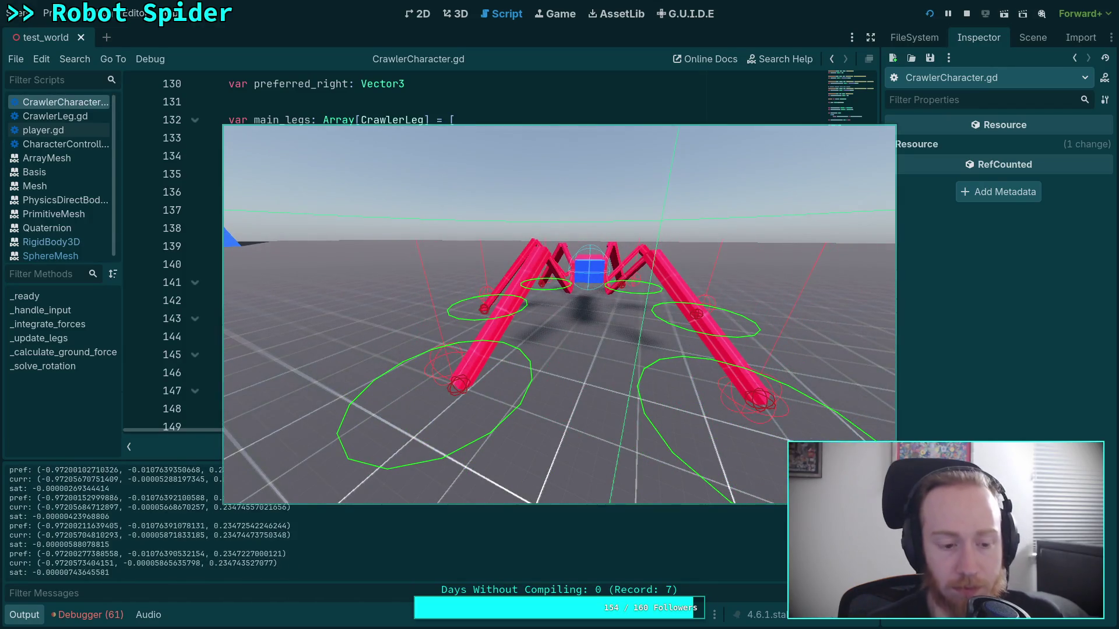
{"action": "key", "text": "F8"}
- Uncomment the print('dif: ', angular) line
{"action": "scroll", "coordinate": [537, 295], "scroll_direction": "down", "scroll_amount": 6}
{"action": "scroll", "coordinate": [490, 293], "scroll_direction": "down", "scroll_amount": 15}
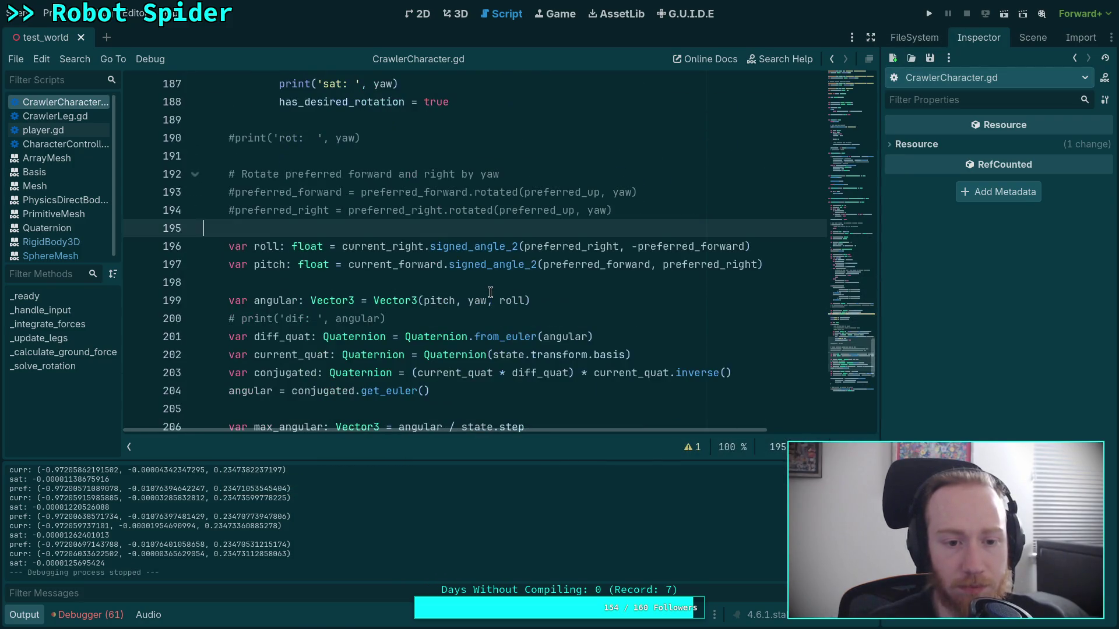
{"action": "scroll", "coordinate": [490, 292], "scroll_direction": "up", "scroll_amount": 2}
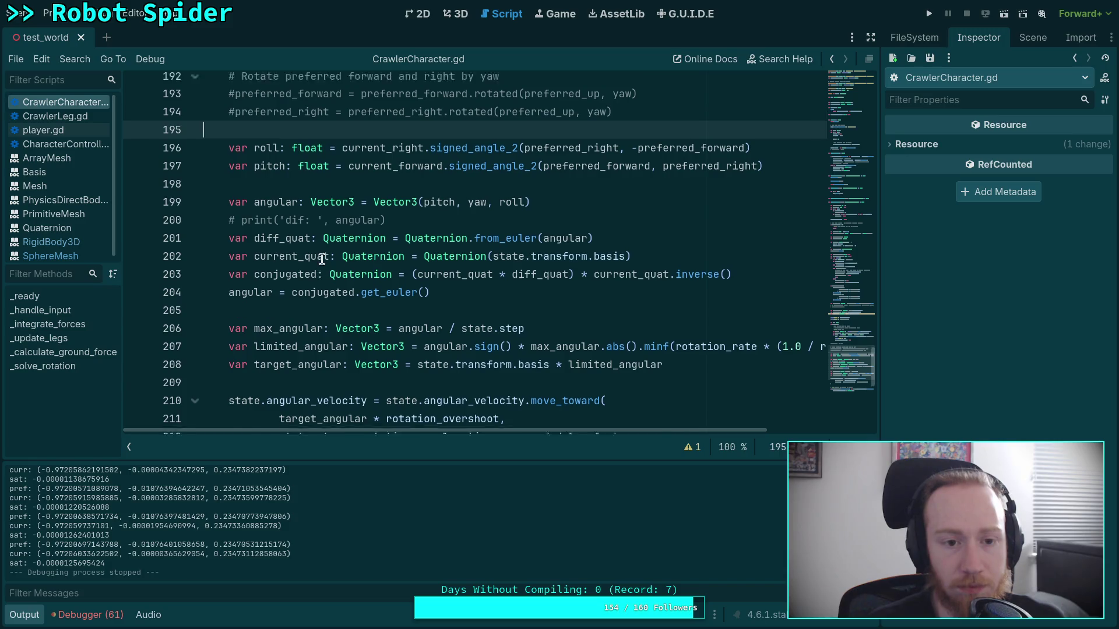
{"action": "left_click", "coordinate": [234, 318]}
{"action": "key", "text": "BackSpace"}
{"action": "key", "text": "Delete"}
- Delete the commented rot print line and the sat print line
{"action": "scroll", "coordinate": [373, 318], "scroll_direction": "up", "scroll_amount": 4}
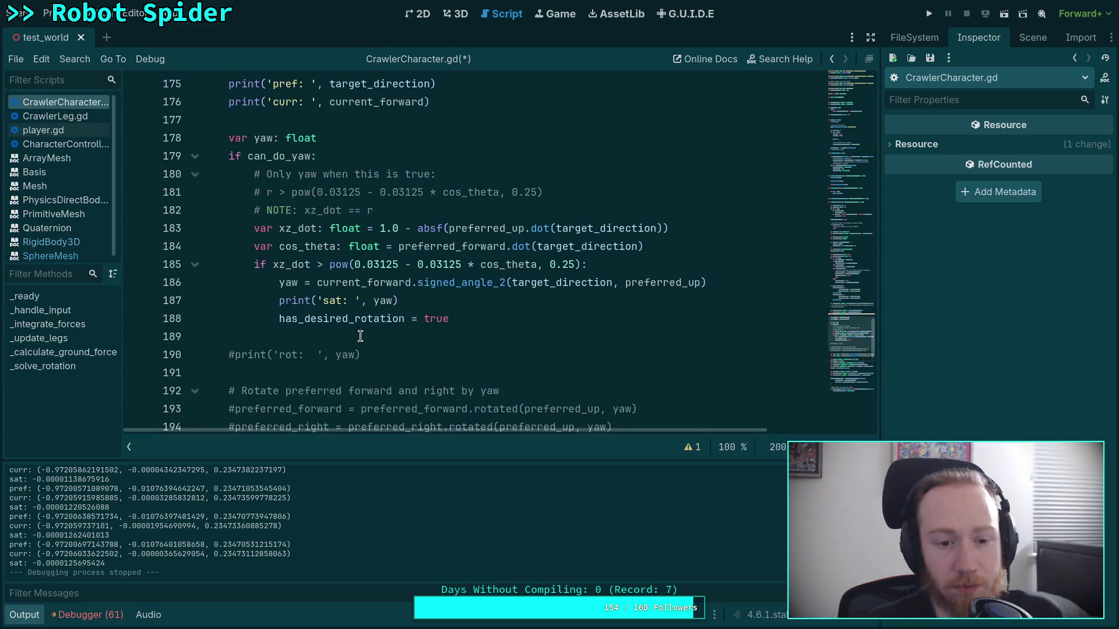
{"action": "left_click_drag", "start_coordinate": [360, 354], "coordinate": [374, 335]}
{"action": "key", "text": "BackSpace"}
{"action": "key", "text": "BackSpace"}
{"action": "left_click", "coordinate": [408, 298]}
{"action": "left_click_drag", "start_coordinate": [408, 298], "coordinate": [203, 300]}
{"action": "key", "text": "BackSpace"}
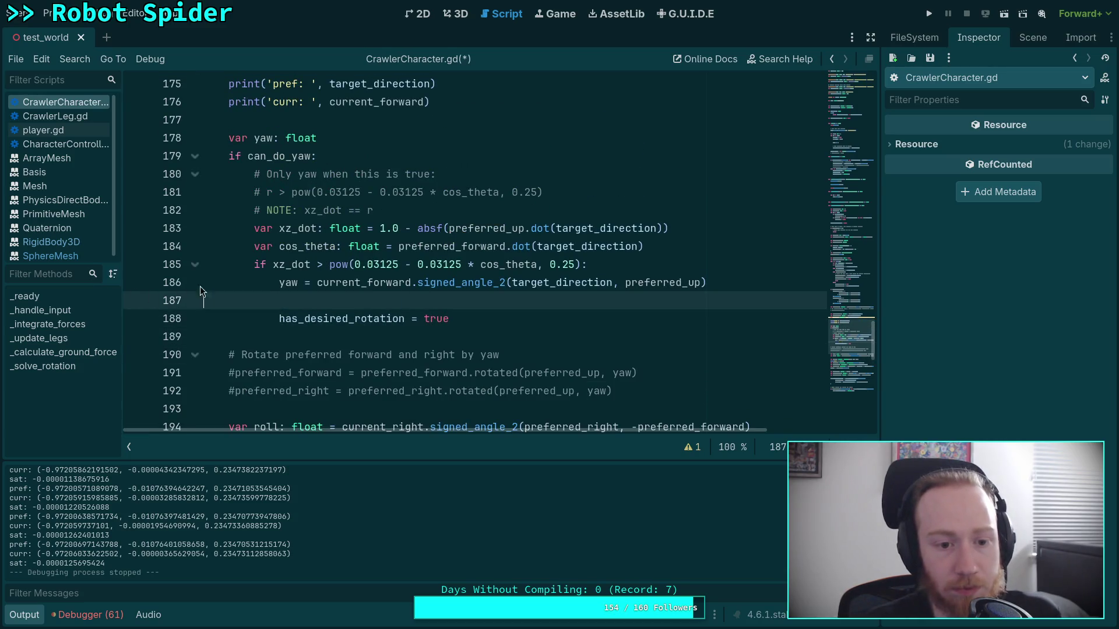
- Delete the pref and curr print lines, then save and run the game
{"action": "key", "text": "BackSpace"}
{"action": "scroll", "coordinate": [271, 281], "scroll_direction": "up", "scroll_amount": 3}
{"action": "key", "text": "BackSpace"}
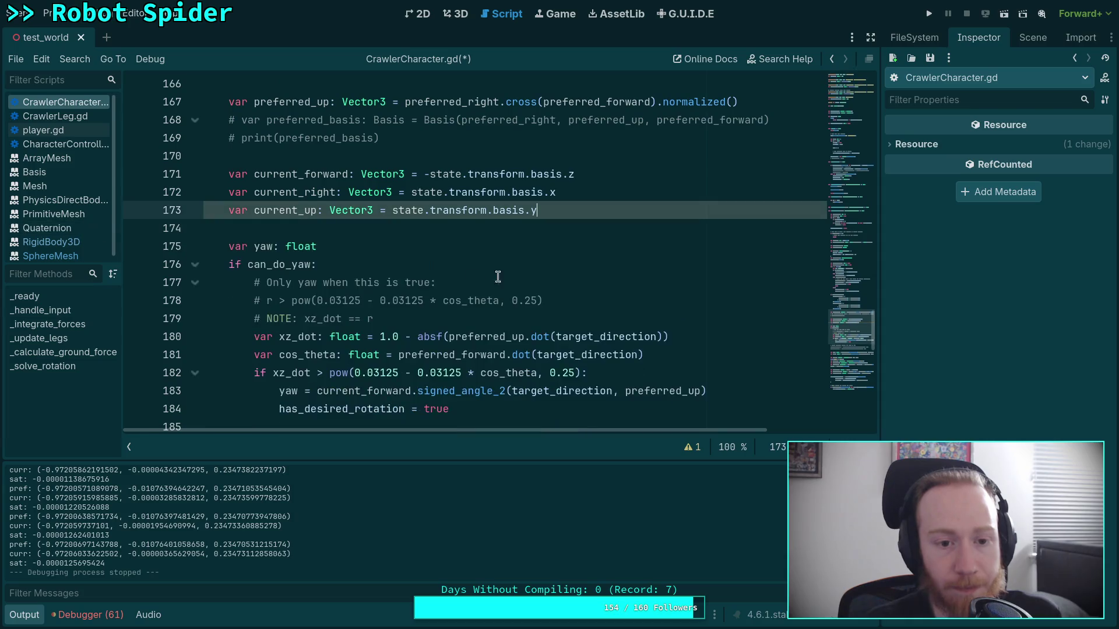
{"action": "scroll", "coordinate": [538, 275], "scroll_direction": "down", "scroll_amount": 6}
{"action": "scroll", "coordinate": [537, 275], "scroll_direction": "up", "scroll_amount": 3}
{"action": "scroll", "coordinate": [632, 235], "scroll_direction": "up", "scroll_amount": 2}
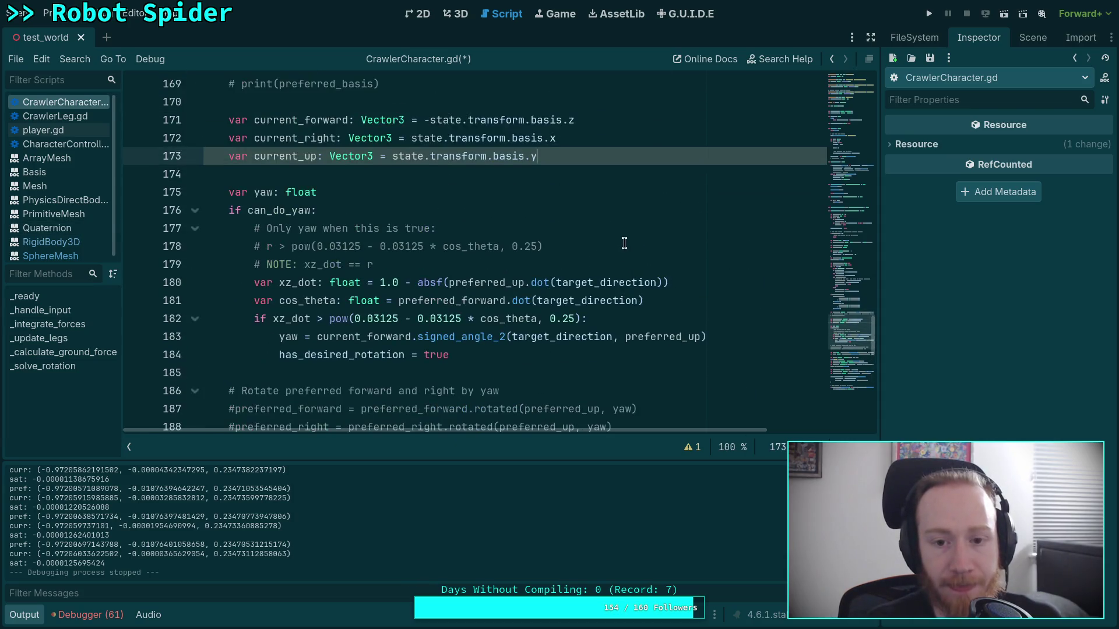
{"action": "scroll", "coordinate": [617, 281], "scroll_direction": "down", "scroll_amount": 4}
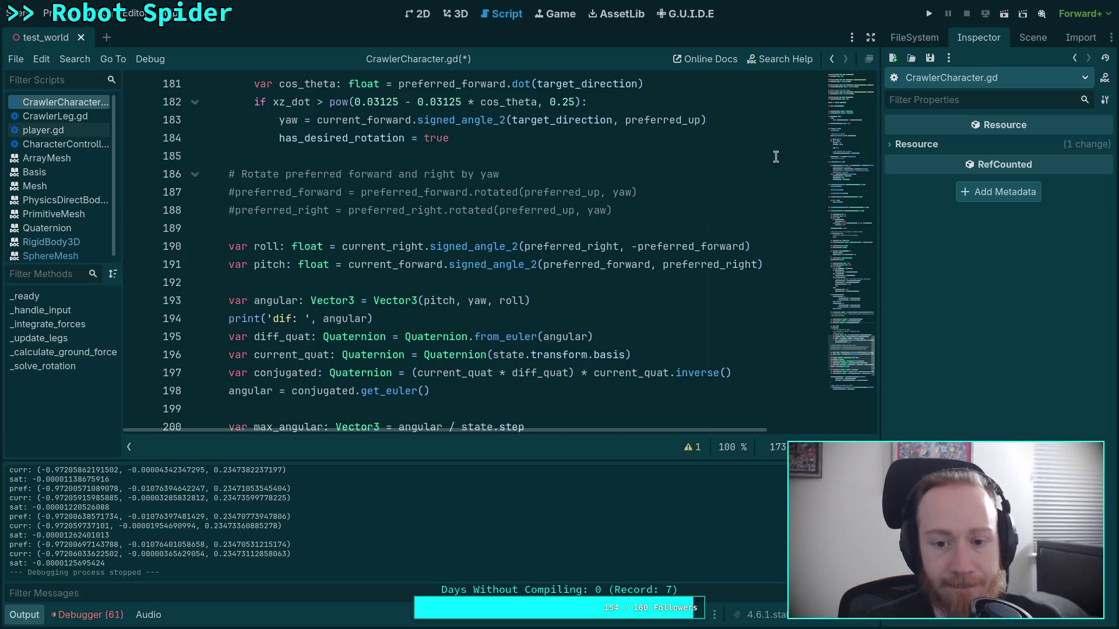
{"action": "left_click", "coordinate": [928, 16]}
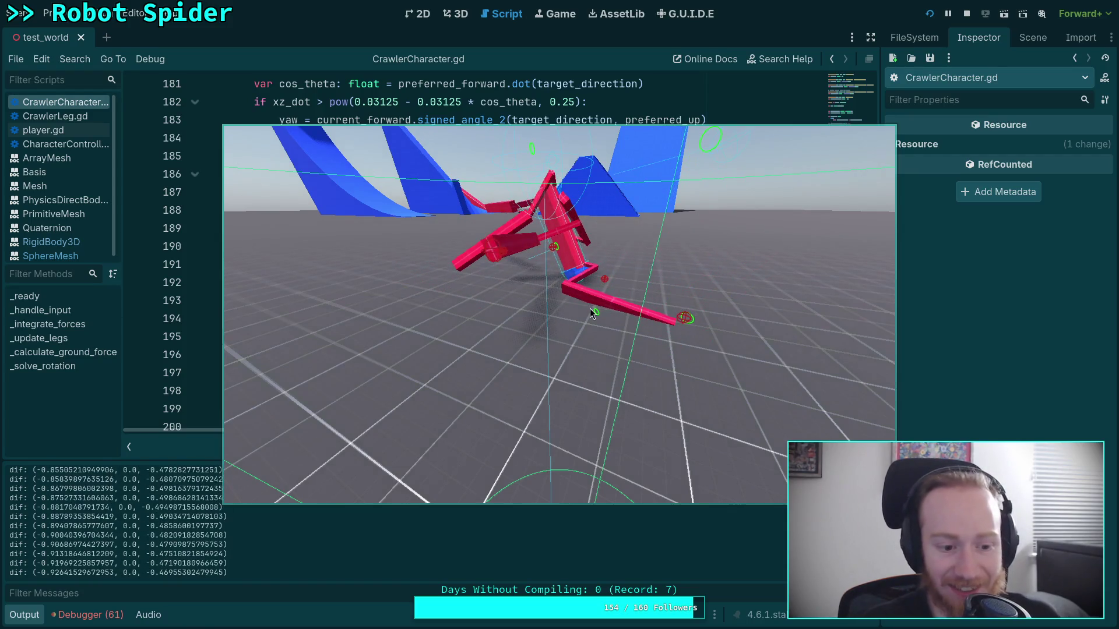
- Stop the game, scroll back through the dif: values in Output, and run it again
{"action": "left_click", "coordinate": [966, 15]}
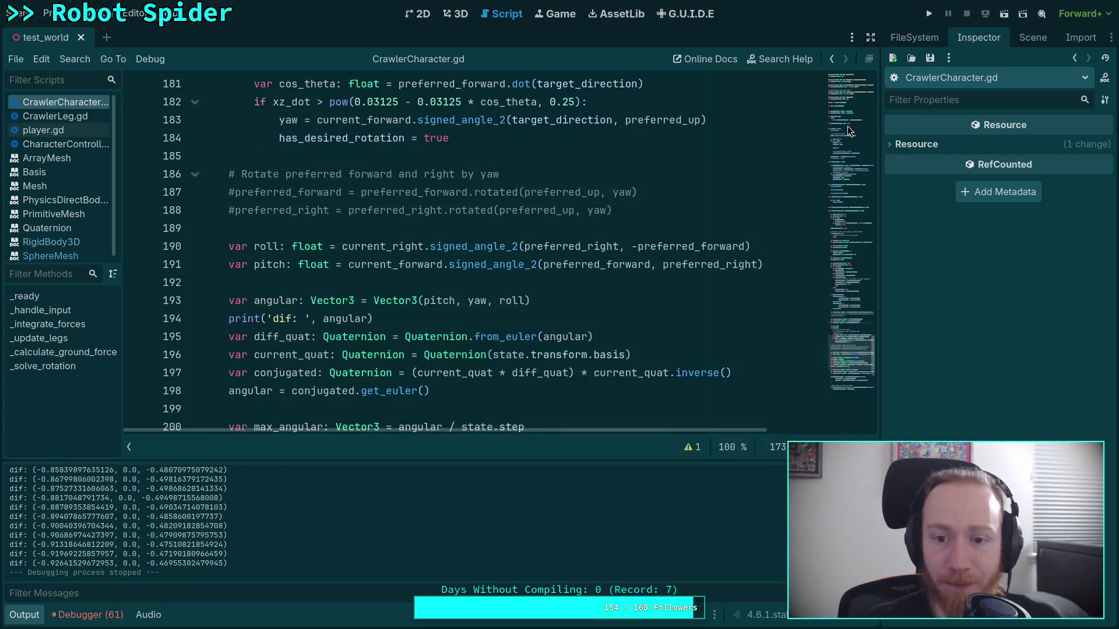
{"action": "scroll", "coordinate": [689, 306], "scroll_direction": "up", "scroll_amount": 2}
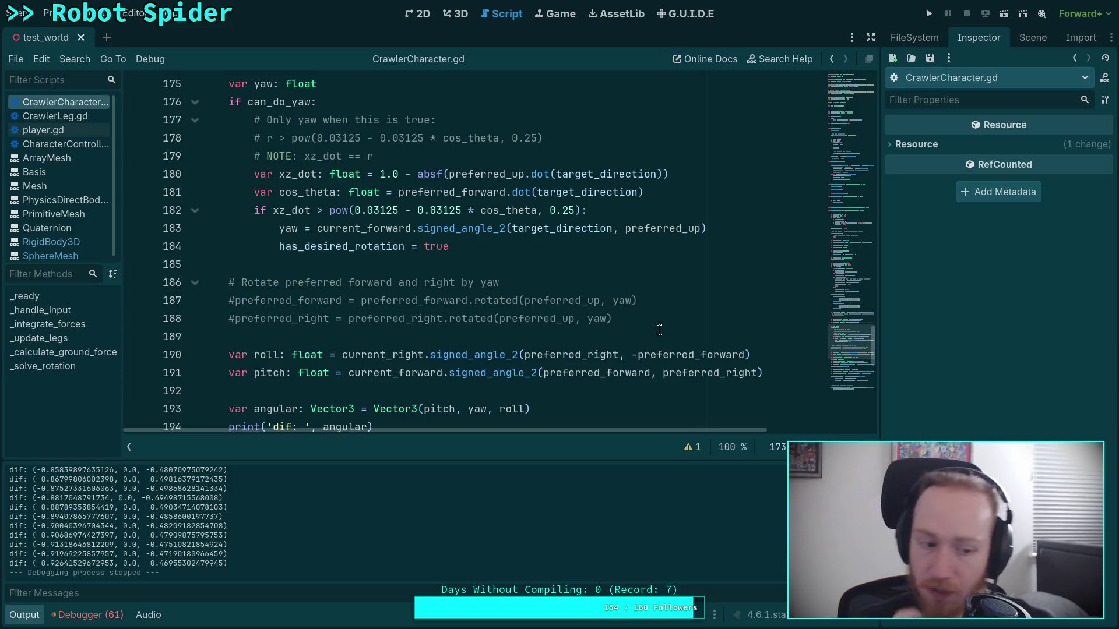
{"action": "scroll", "coordinate": [764, 526], "scroll_direction": "up", "scroll_amount": 2}
{"action": "scroll", "coordinate": [764, 525], "scroll_direction": "up", "scroll_amount": 10}
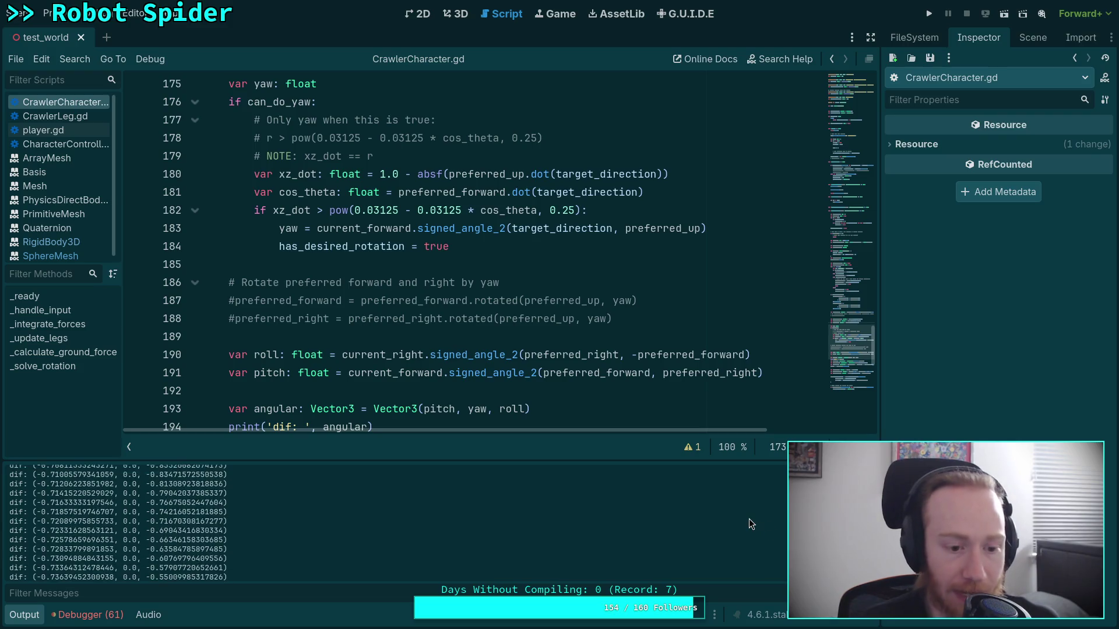
{"action": "scroll", "coordinate": [751, 534], "scroll_direction": "up", "scroll_amount": 15}
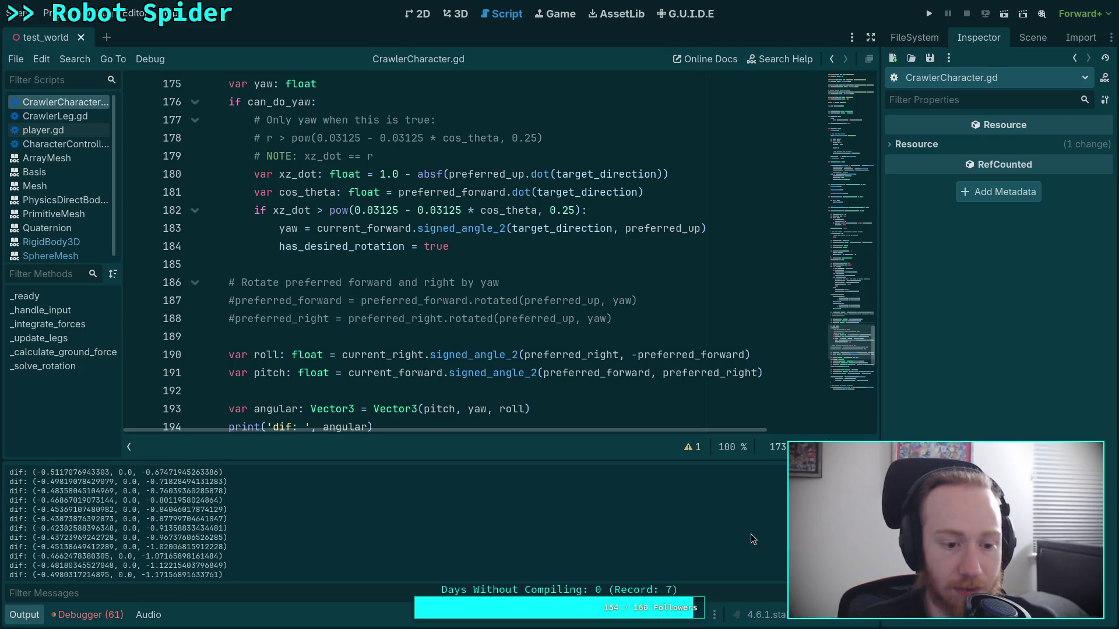
{"action": "scroll", "coordinate": [751, 535], "scroll_direction": "up", "scroll_amount": 15}
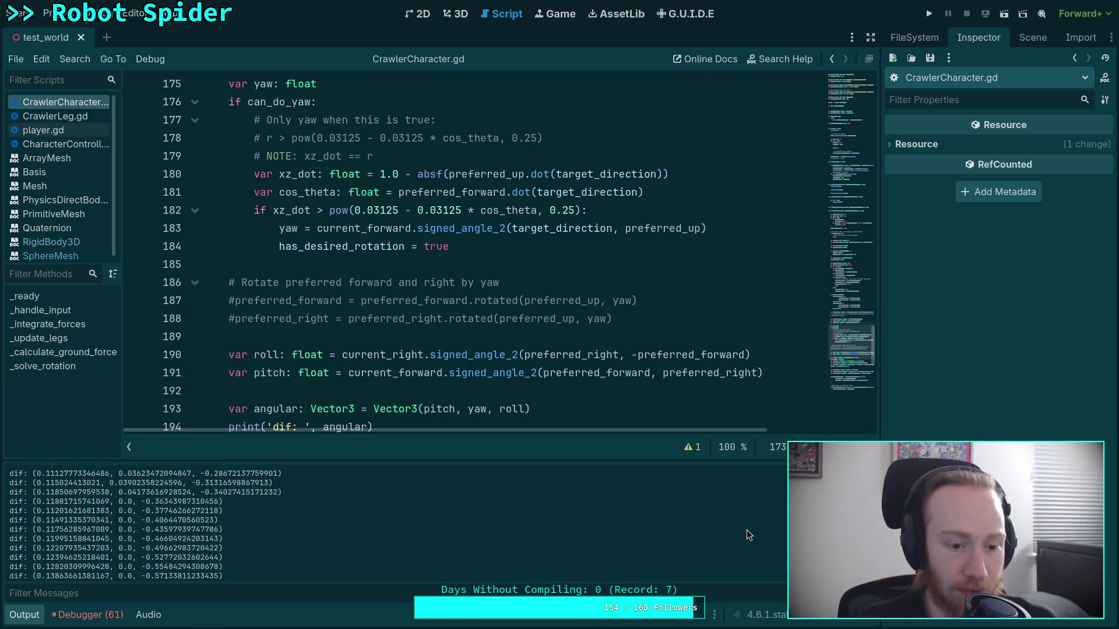
{"action": "scroll", "coordinate": [747, 531], "scroll_direction": "up", "scroll_amount": 10}
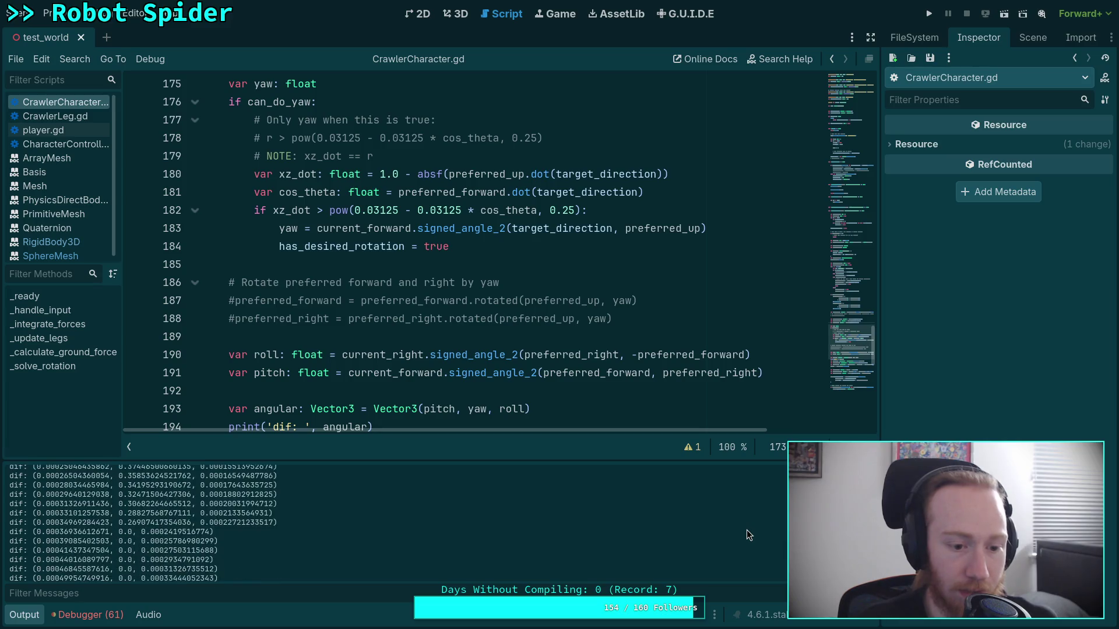
{"action": "scroll", "coordinate": [747, 530], "scroll_direction": "up", "scroll_amount": 3}
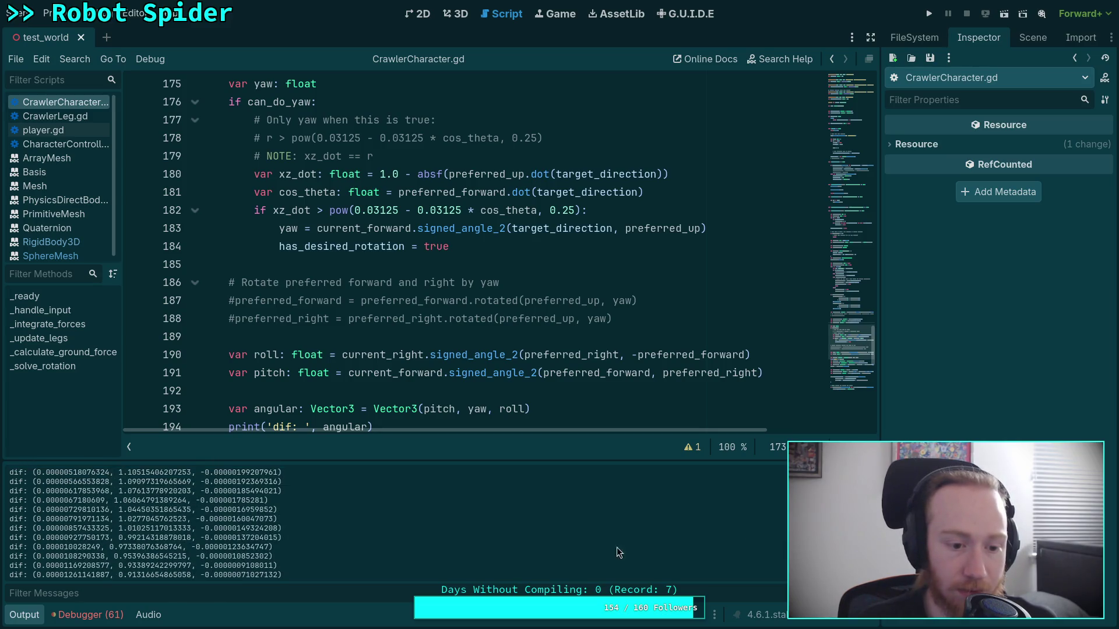
{"action": "scroll", "coordinate": [417, 522], "scroll_direction": "down", "scroll_amount": 9}
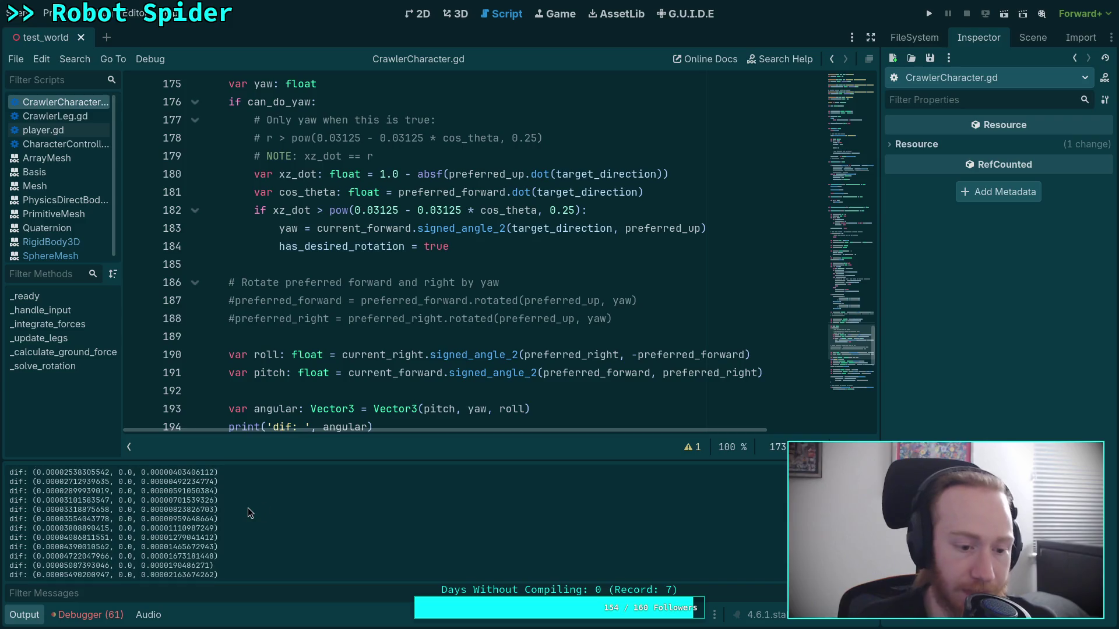
{"action": "scroll", "coordinate": [236, 490], "scroll_direction": "down", "scroll_amount": 1}
{"action": "key", "text": "F5"}
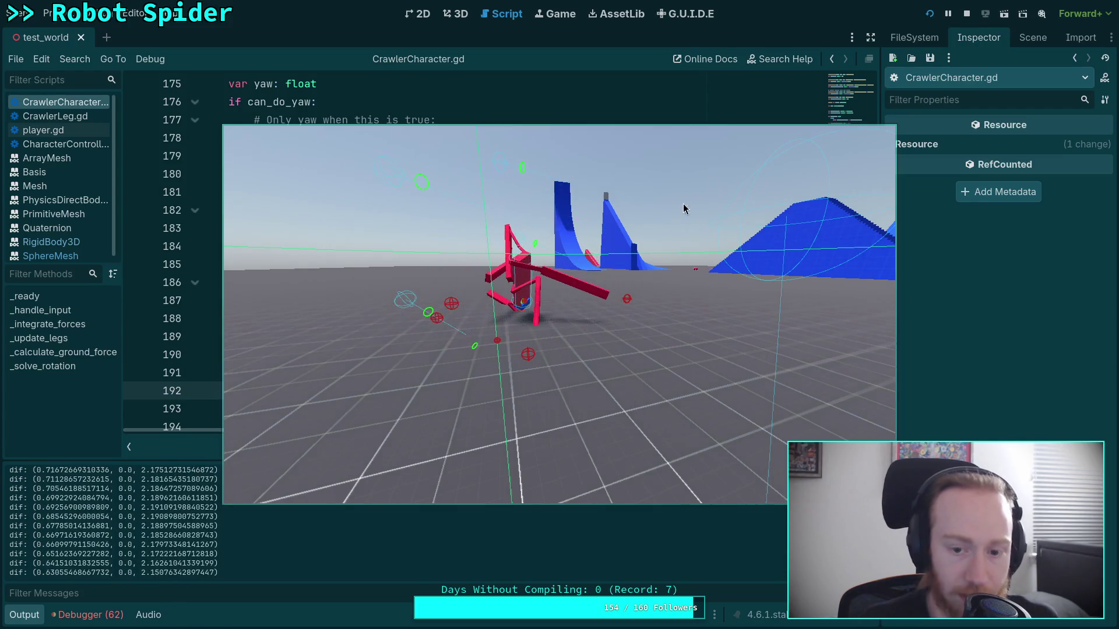
- Stop the game, select current_right on line 190 and place the caret in the pitch calculation line
{"action": "left_click", "coordinate": [967, 13]}
{"action": "scroll", "coordinate": [401, 373], "scroll_direction": "down", "scroll_amount": 2}
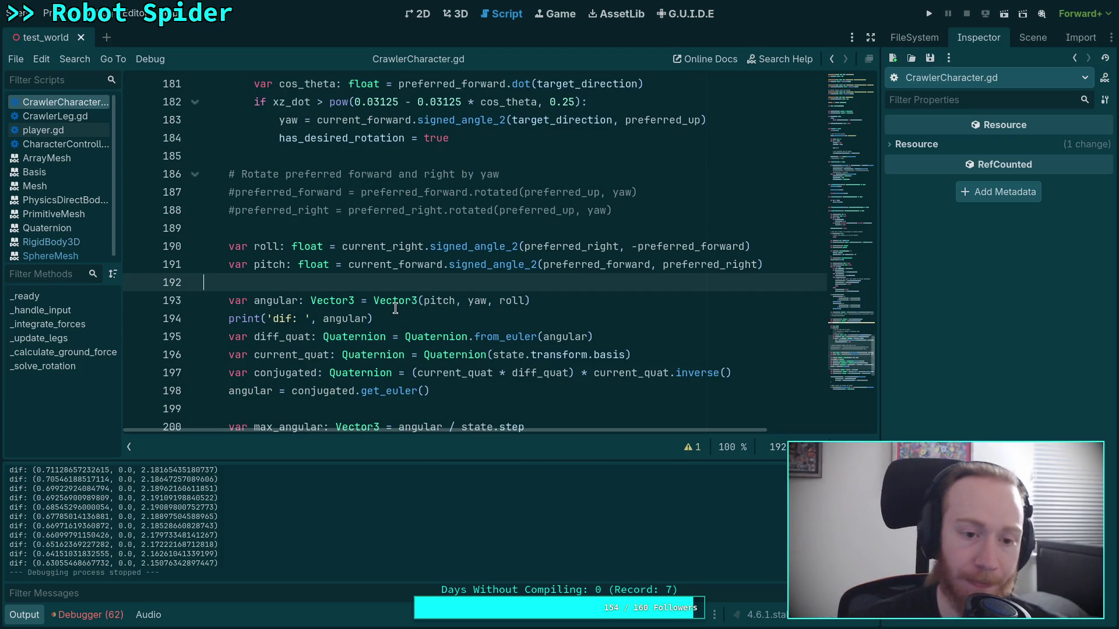
{"action": "mouse_move", "coordinate": [395, 308]}
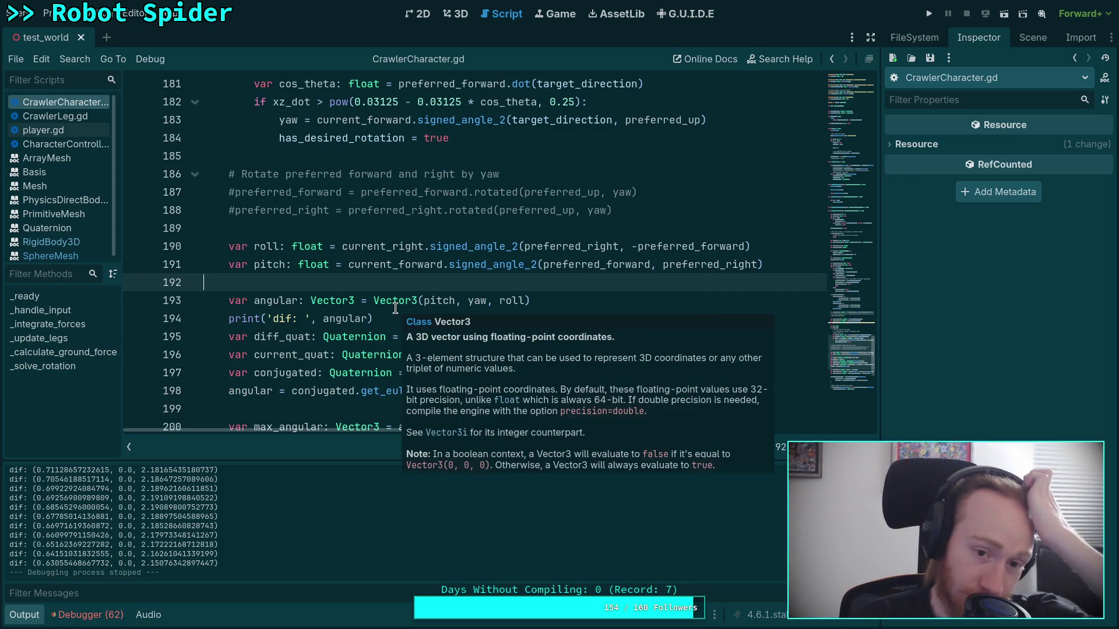
{"action": "double_click", "coordinate": [396, 247]}
{"action": "scroll", "coordinate": [560, 308], "scroll_direction": "up", "scroll_amount": 1}
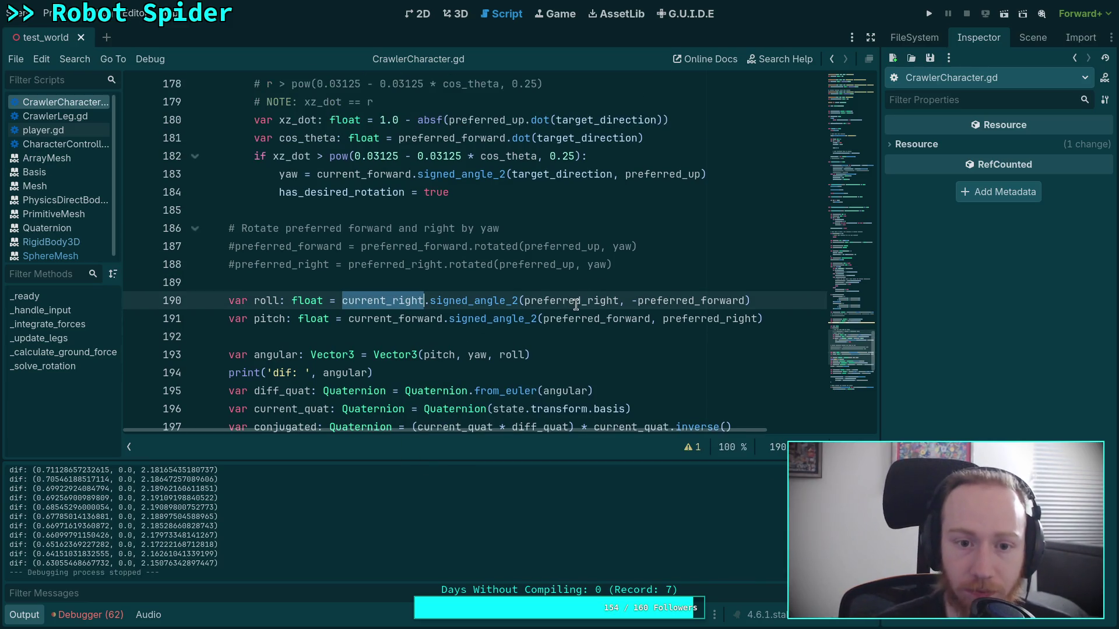
{"action": "left_click", "coordinate": [627, 319]}
{"action": "scroll", "coordinate": [612, 318], "scroll_direction": "up", "scroll_amount": 1}
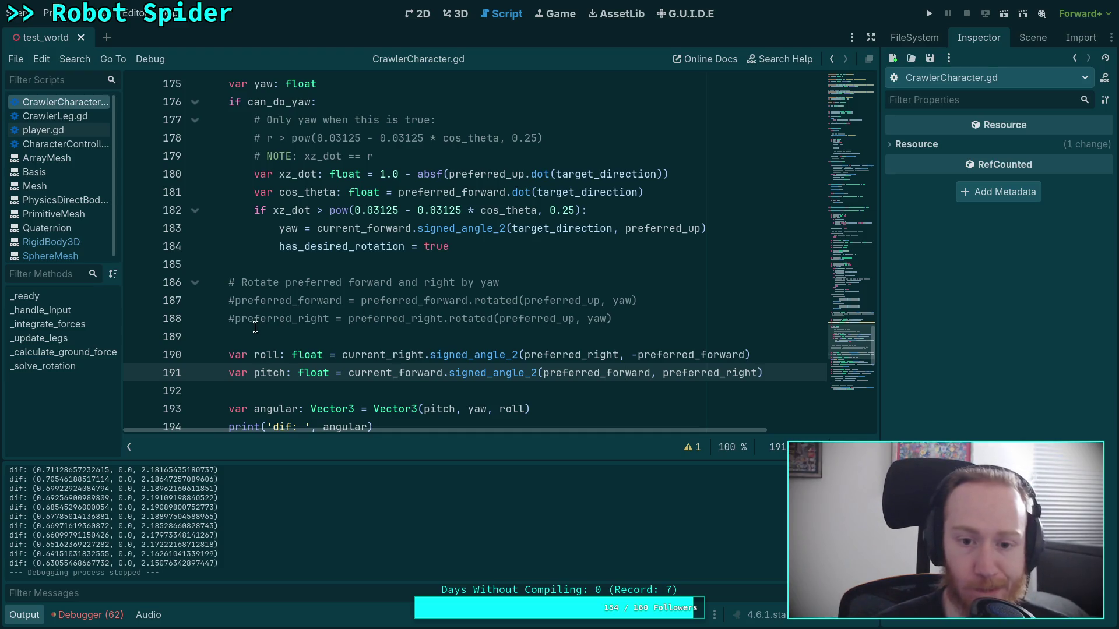
- Uncomment the preferred_forward and preferred_right yaw rotation lines, then run the game with F5
{"action": "left_click", "coordinate": [236, 319]}
{"action": "key", "text": "BackSpace"}
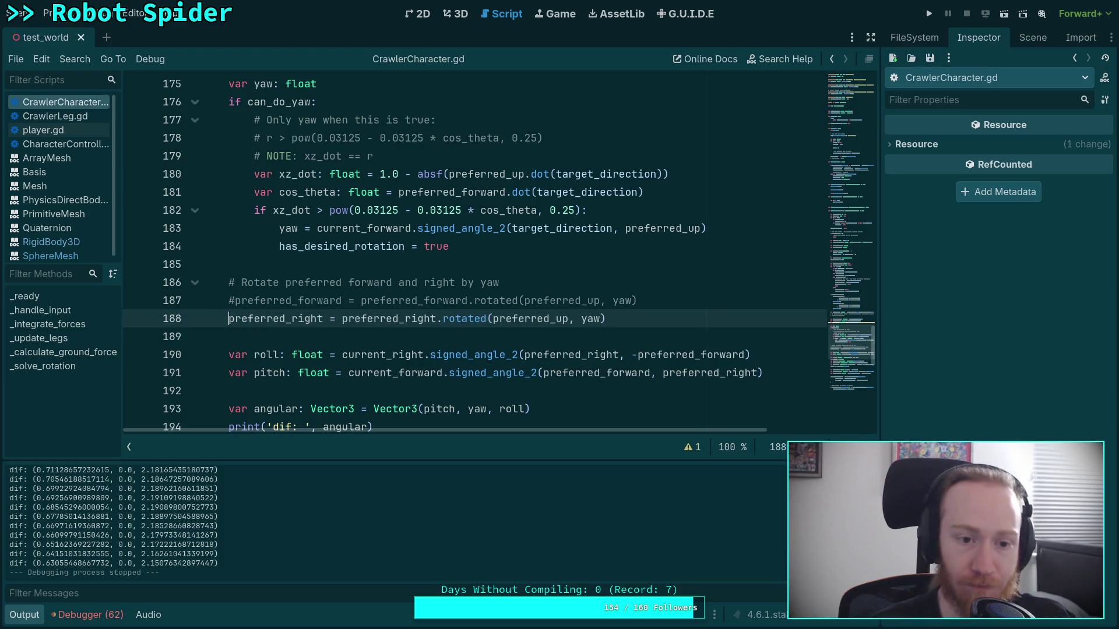
{"action": "left_click", "coordinate": [236, 300]}
{"action": "key", "text": "BackSpace"}
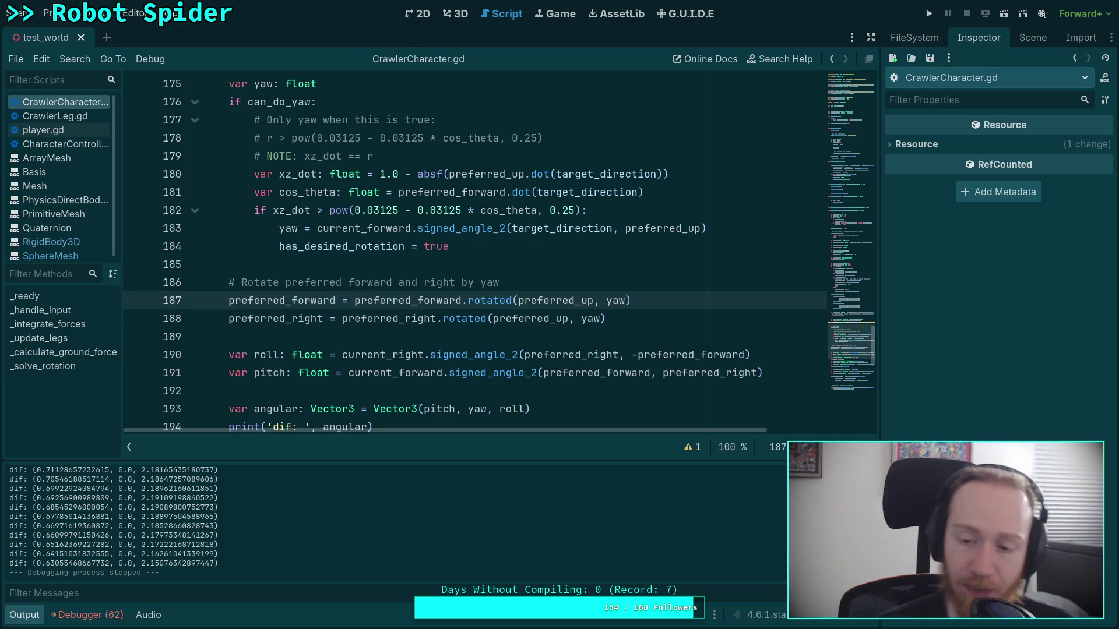
{"action": "key", "text": "F5"}
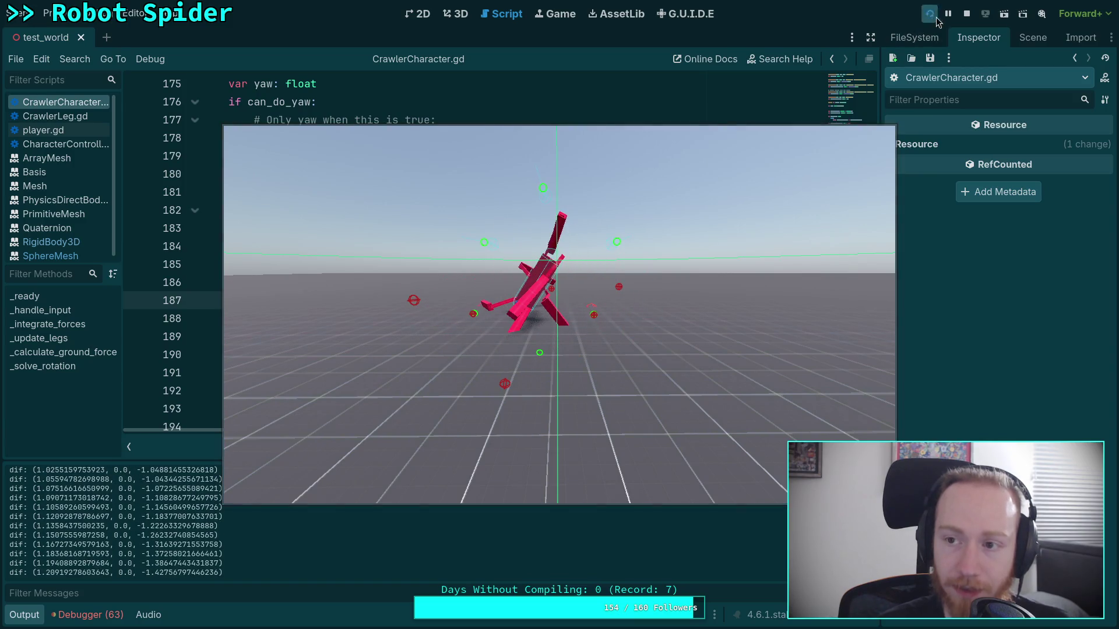
- Stop the game, re-comment lines 187 and 188 with #, and select the dif print line
{"action": "left_click", "coordinate": [966, 13]}
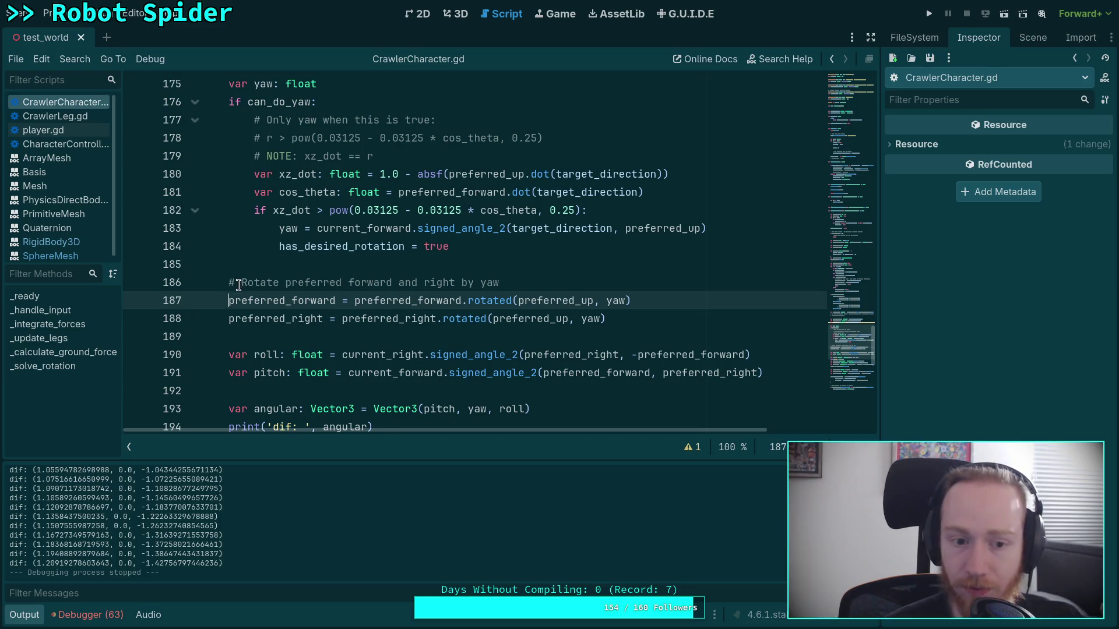
{"action": "type", "text": "3"}
{"action": "key", "text": "BackSpace"}
{"action": "type", "text": "#"}
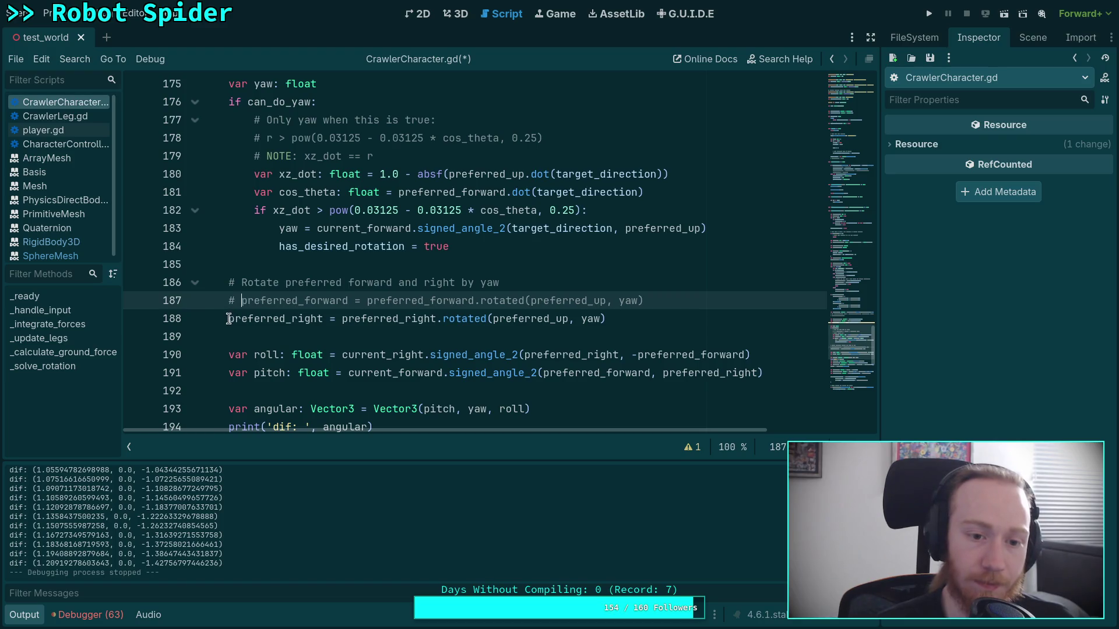
{"action": "key", "text": "BackSpace"}
{"action": "left_click", "coordinate": [229, 318]}
{"action": "type", "text": "#"}
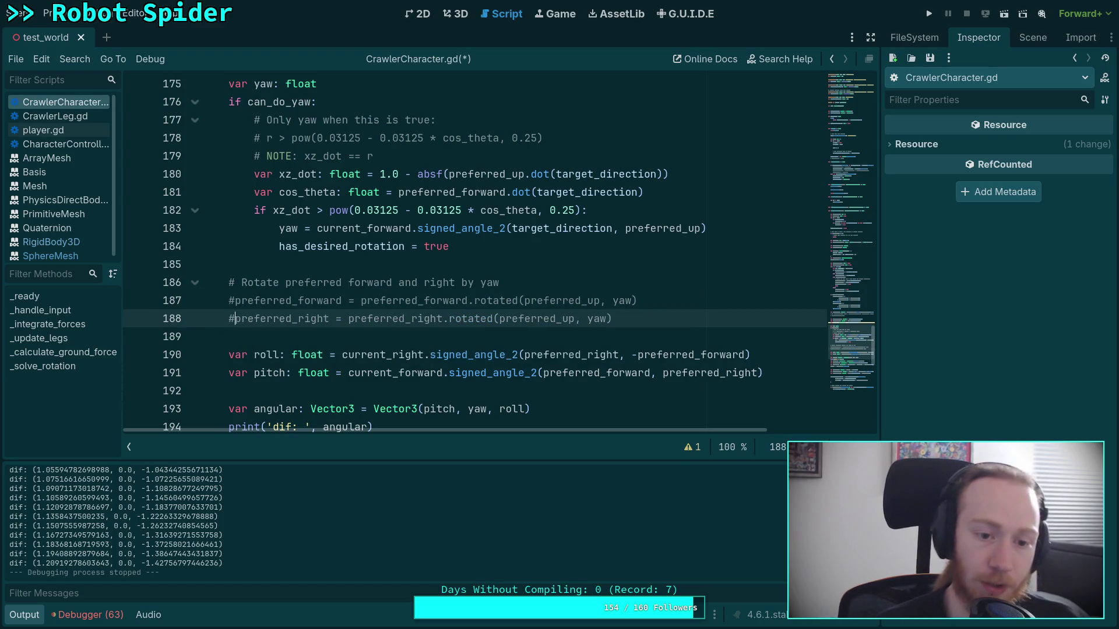
{"action": "scroll", "coordinate": [333, 300], "scroll_direction": "down", "scroll_amount": 2}
{"action": "triple_click", "coordinate": [398, 319]}
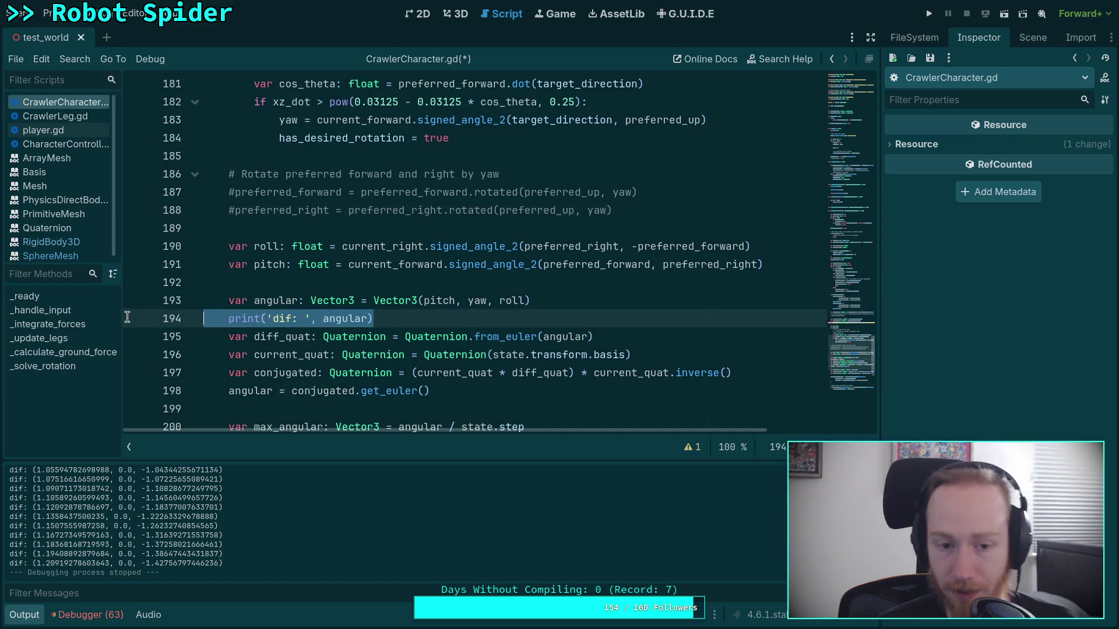
- Replace the dif print with a line above roll printing current_right and preferred_right
{"action": "key", "text": "BackSpace"}
{"action": "key", "text": "BackSpace"}
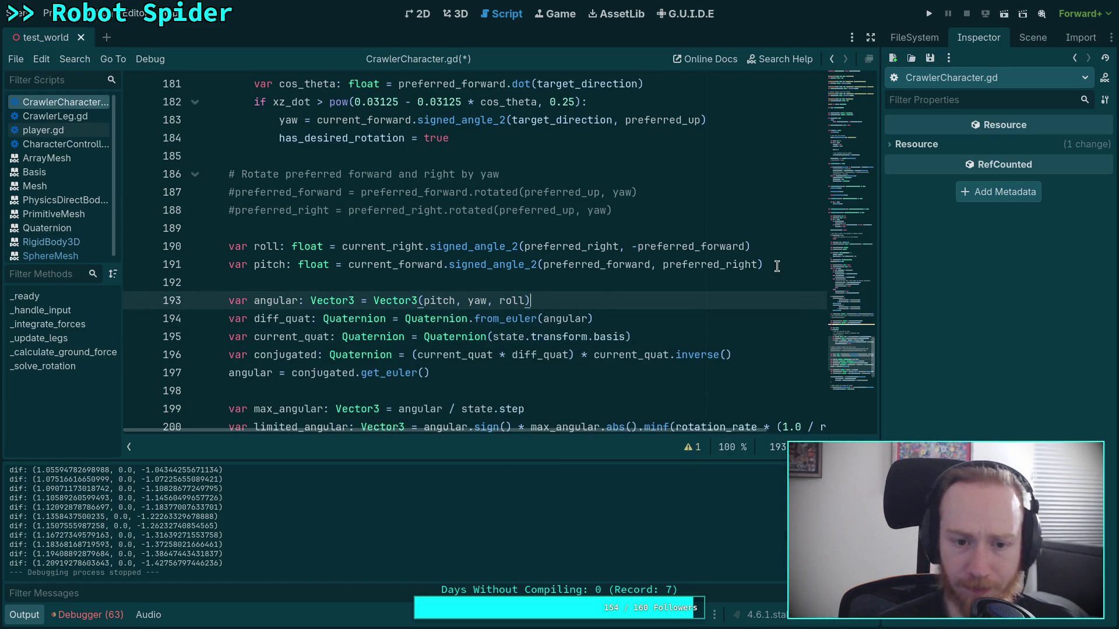
{"action": "left_click", "coordinate": [767, 265]}
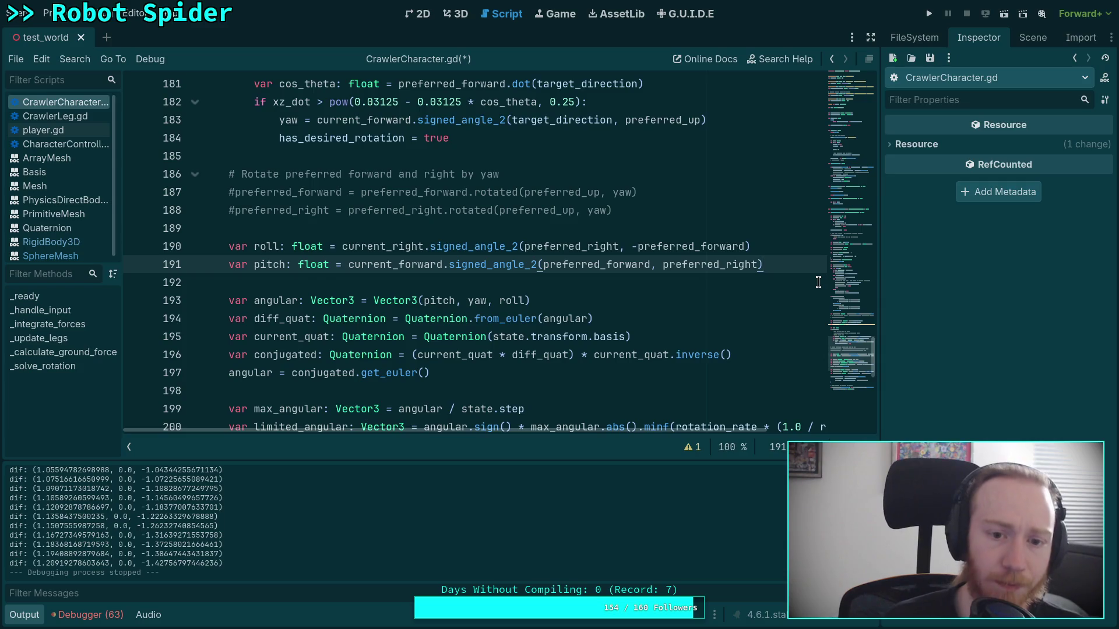
{"action": "key", "text": "Up"}
{"action": "key", "text": "Up"}
{"action": "key", "text": "Return"}
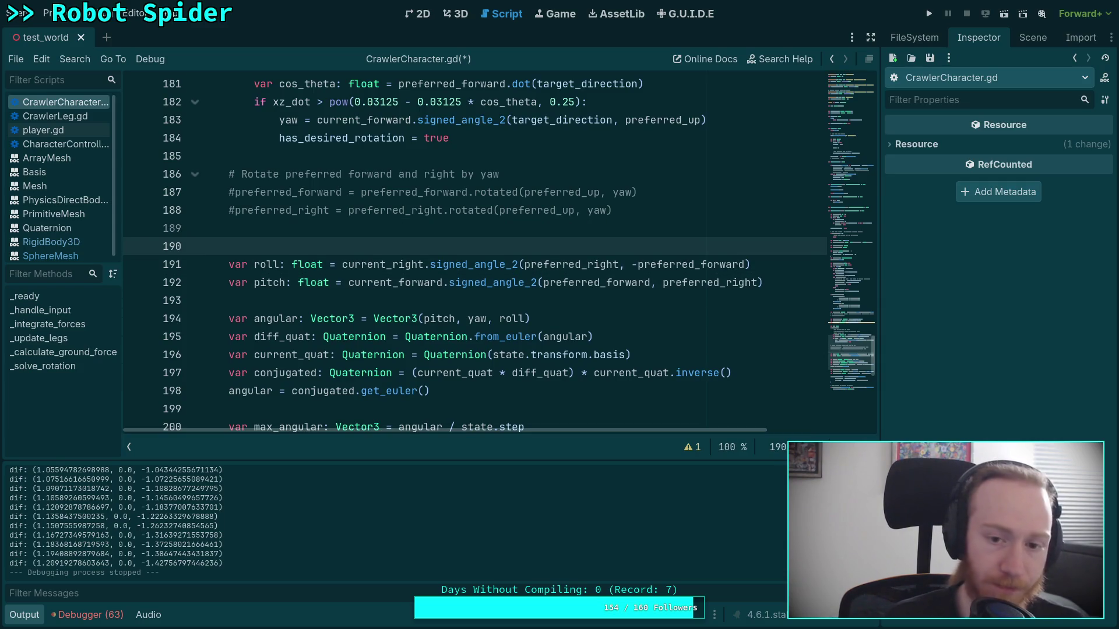
{"action": "type", "text": "print('cur"}
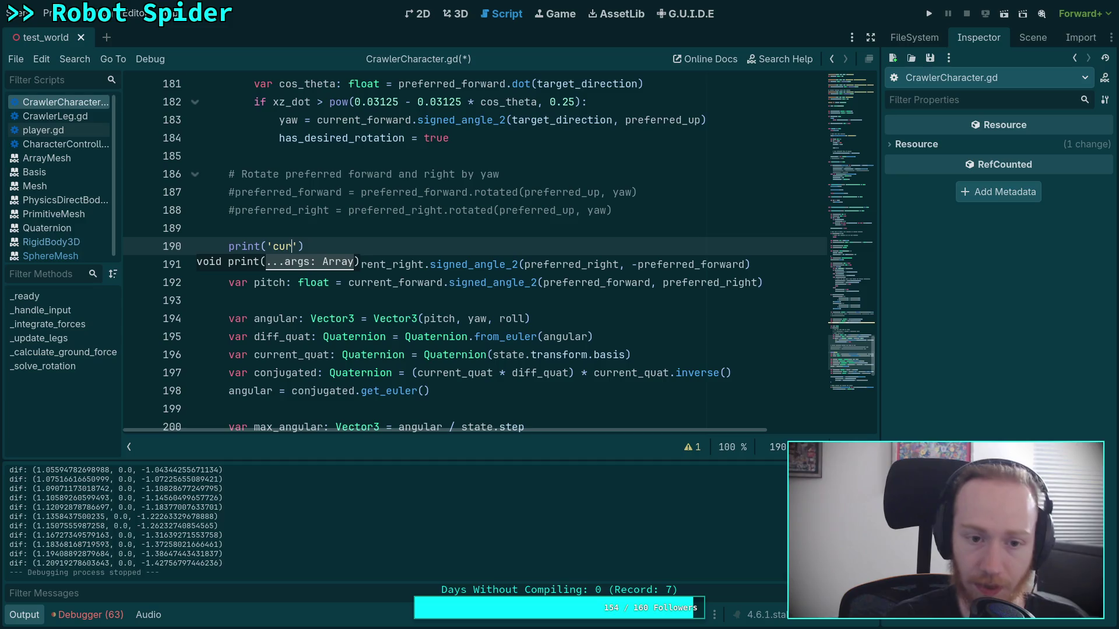
{"action": "type", "text": "r: "}
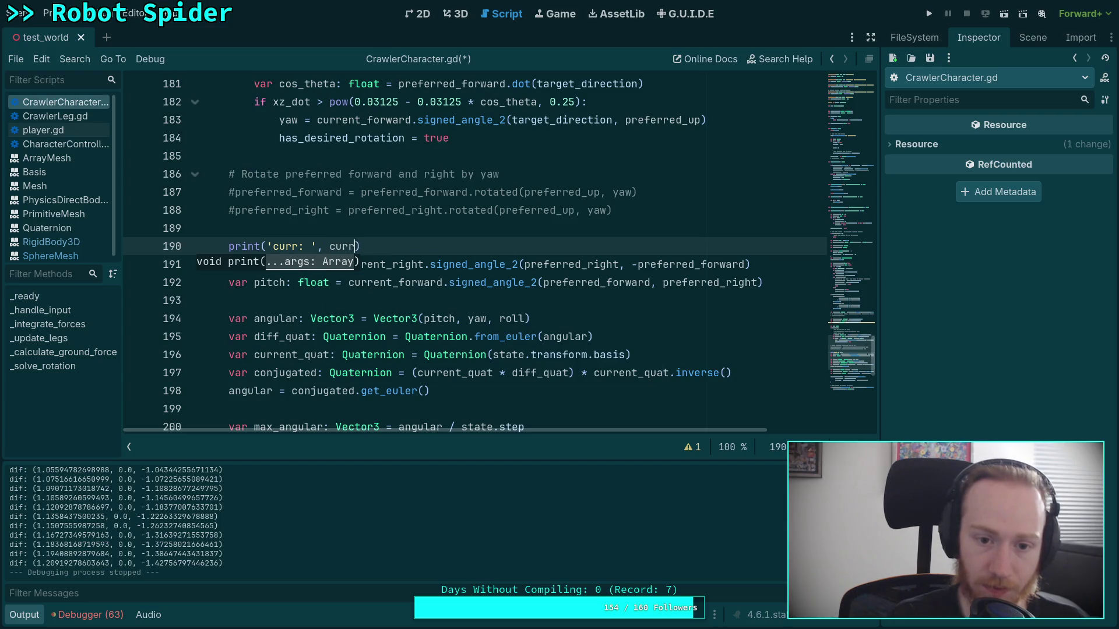
{"action": "type", "text": "e"}
{"action": "key", "text": "Down"}
{"action": "key", "text": "Down"}
{"action": "key", "text": "Return"}
{"action": "key", "text": "Return"}
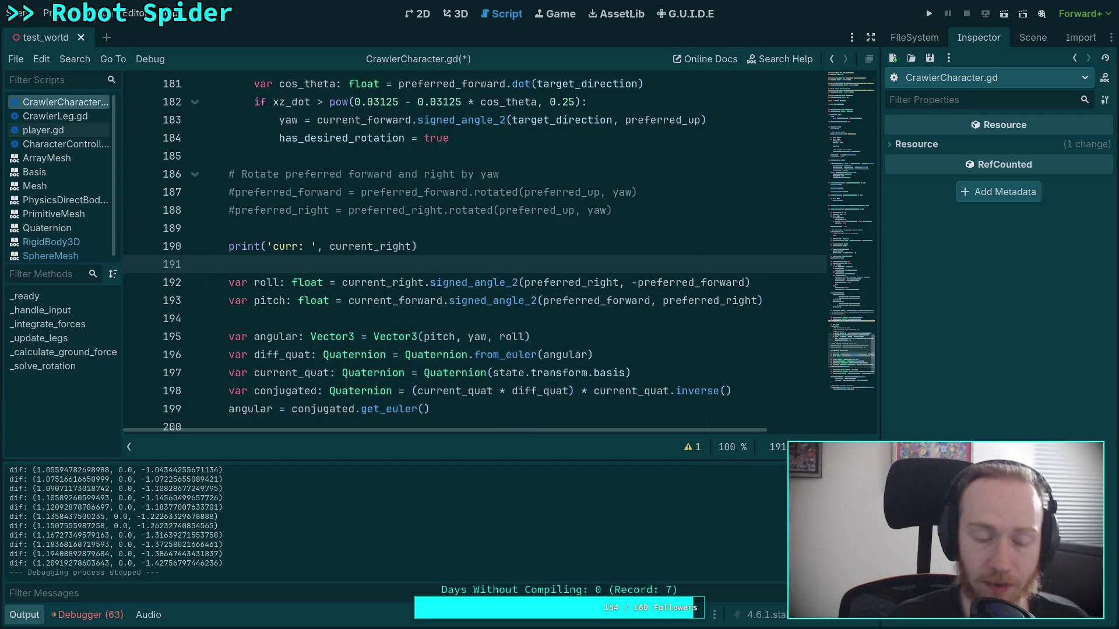
{"action": "type", "text": "print('pref: ',"}
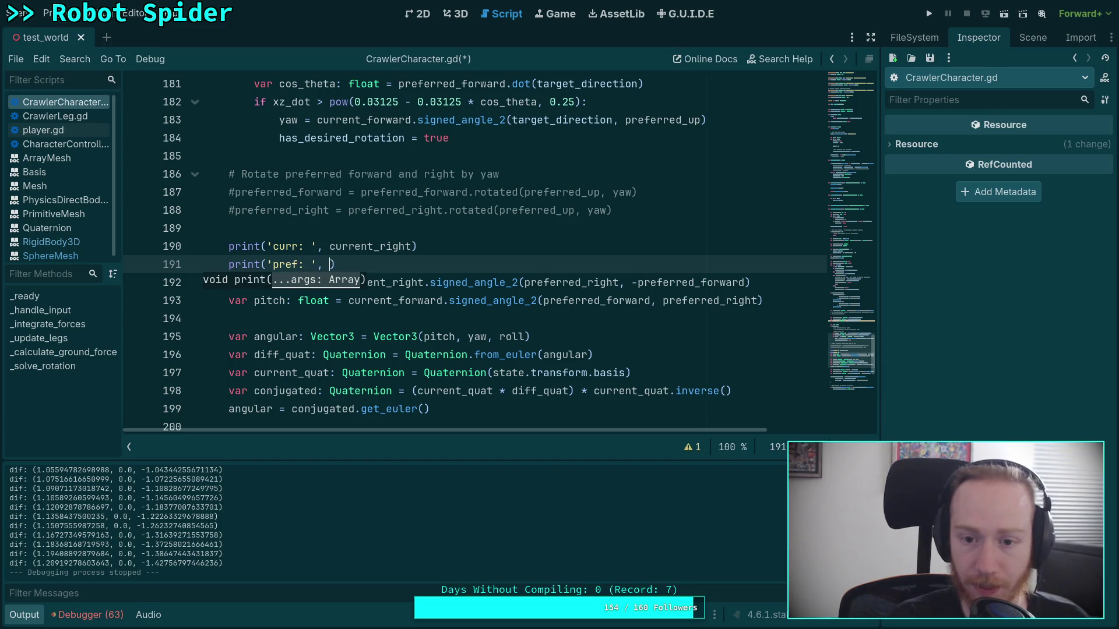
{"action": "key", "text": "BackSpace"}
{"action": "type", "text": "ef"}
{"action": "key", "text": "Down"}
{"action": "key", "text": "Return"}
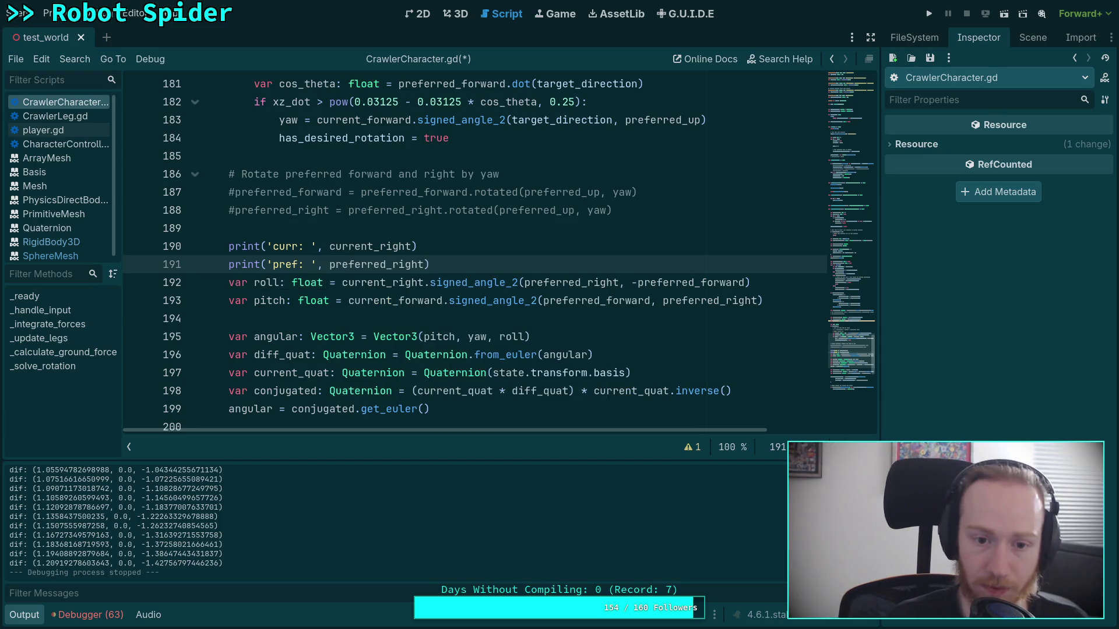
- Add print('rot: ', roll) below the roll calculation and save the script
{"action": "key", "text": "Down"}
{"action": "key", "text": "End"}
{"action": "key", "text": "Return"}
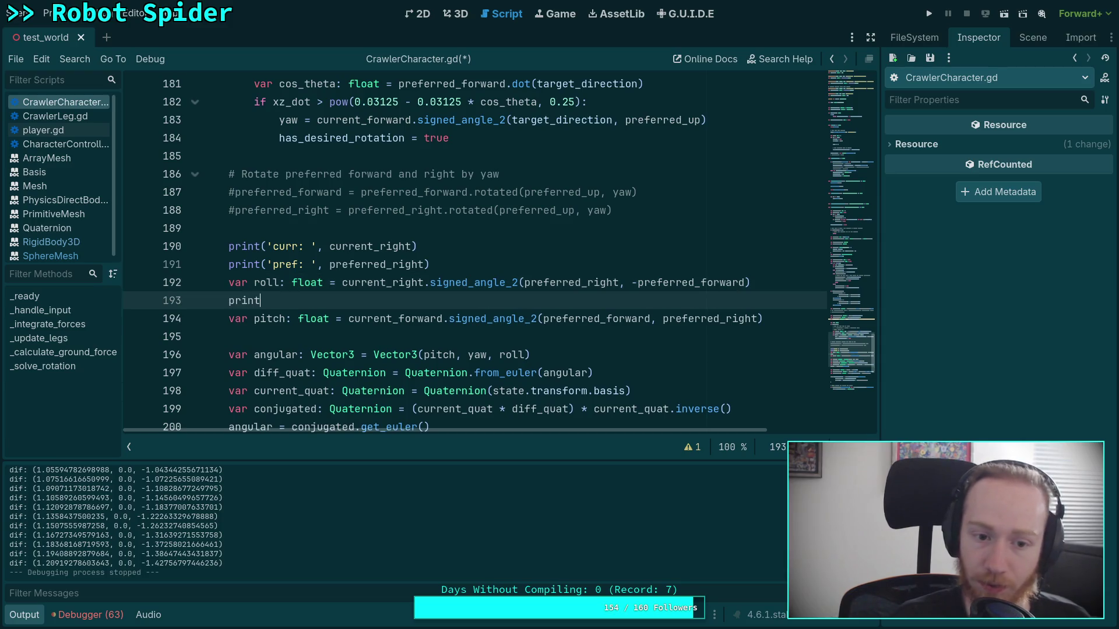
{"action": "type", "text": "rot"}
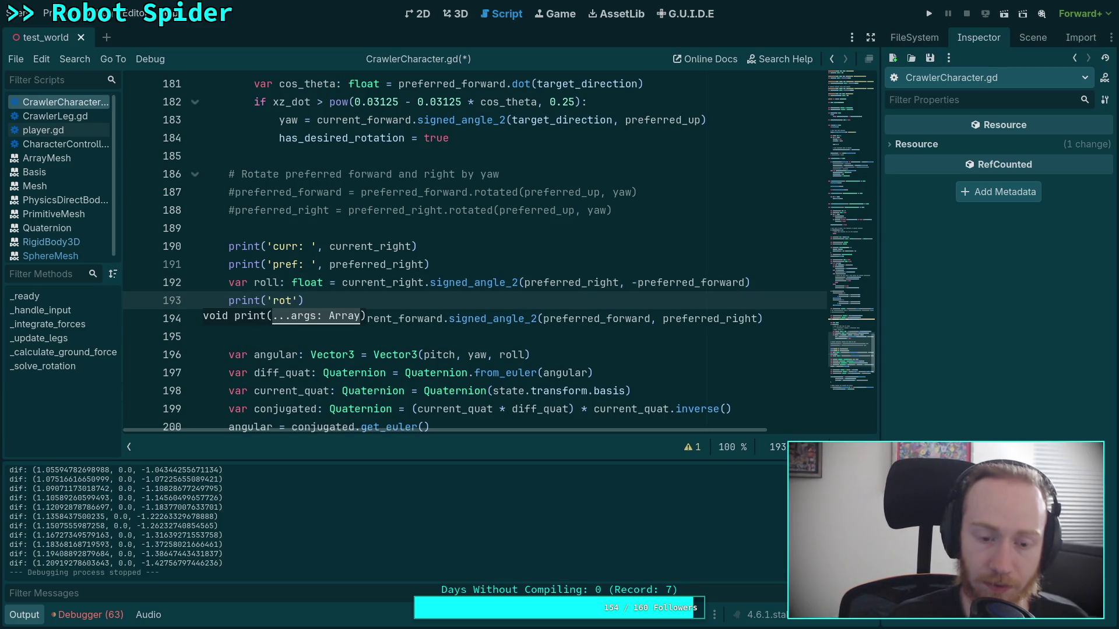
{"action": "type", "text": ":"}
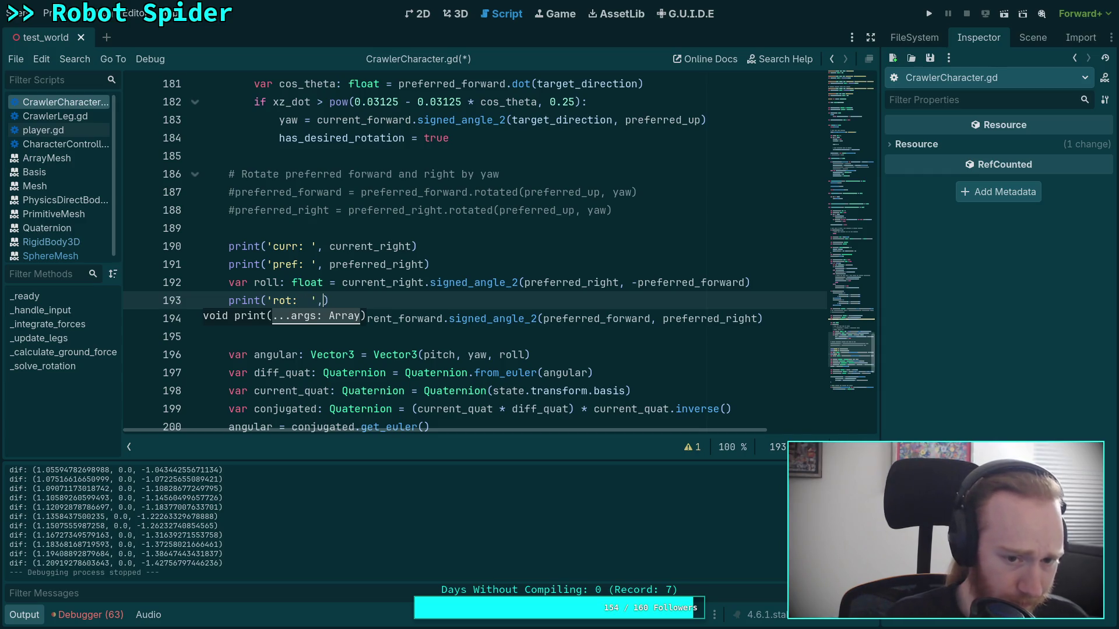
{"action": "key", "text": "BackSpace"}
{"action": "key", "text": "BackSpace"}
{"action": "type", "text": "roll"}
{"action": "key", "text": "ctrl+s"}
{"action": "left_click", "coordinate": [741, 331]}
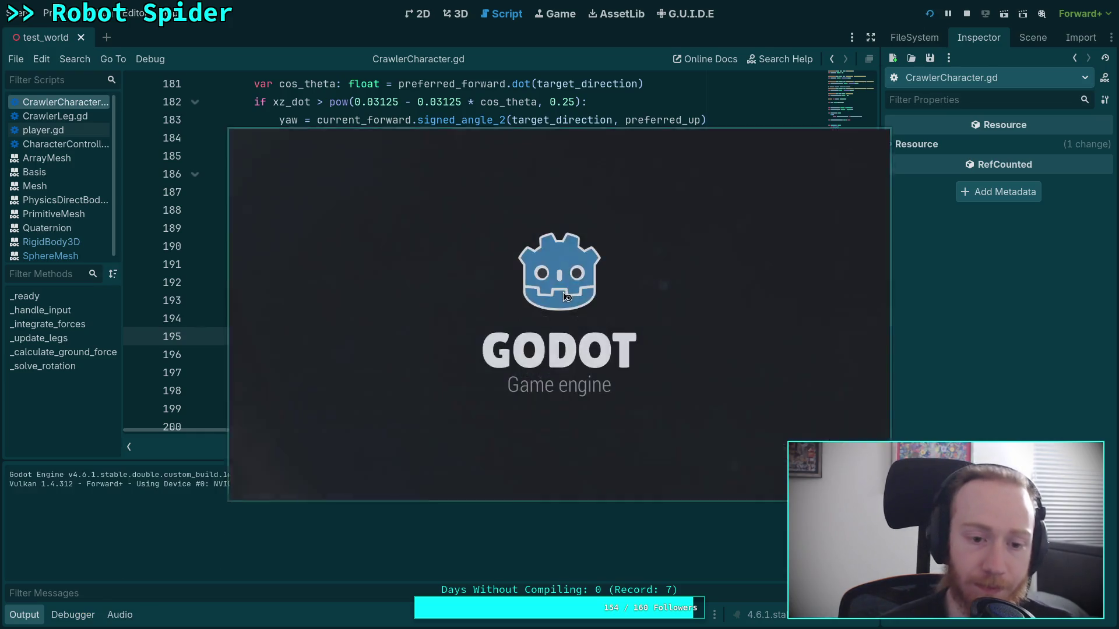
- Walk the spider with W, review the curr, pref and rot prints, then restart and stop the game
{"action": "key", "text": "w"}
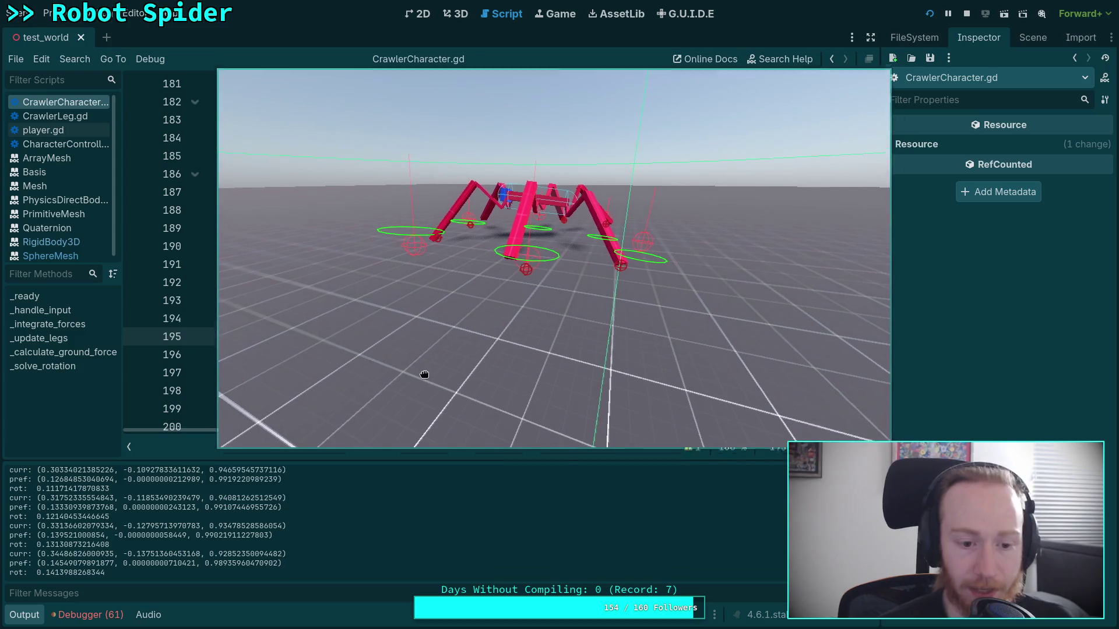
{"action": "scroll", "coordinate": [450, 513], "scroll_direction": "up", "scroll_amount": 3}
{"action": "scroll", "coordinate": [461, 521], "scroll_direction": "up", "scroll_amount": 5}
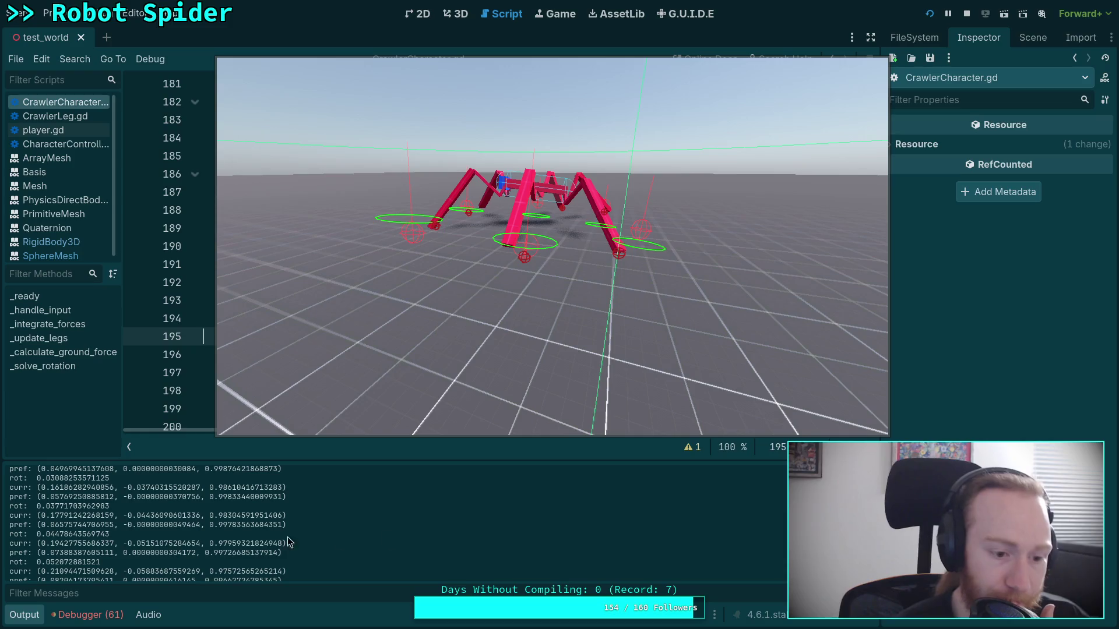
{"action": "scroll", "coordinate": [229, 539], "scroll_direction": "down", "scroll_amount": 3}
{"action": "scroll", "coordinate": [129, 537], "scroll_direction": "down", "scroll_amount": 3}
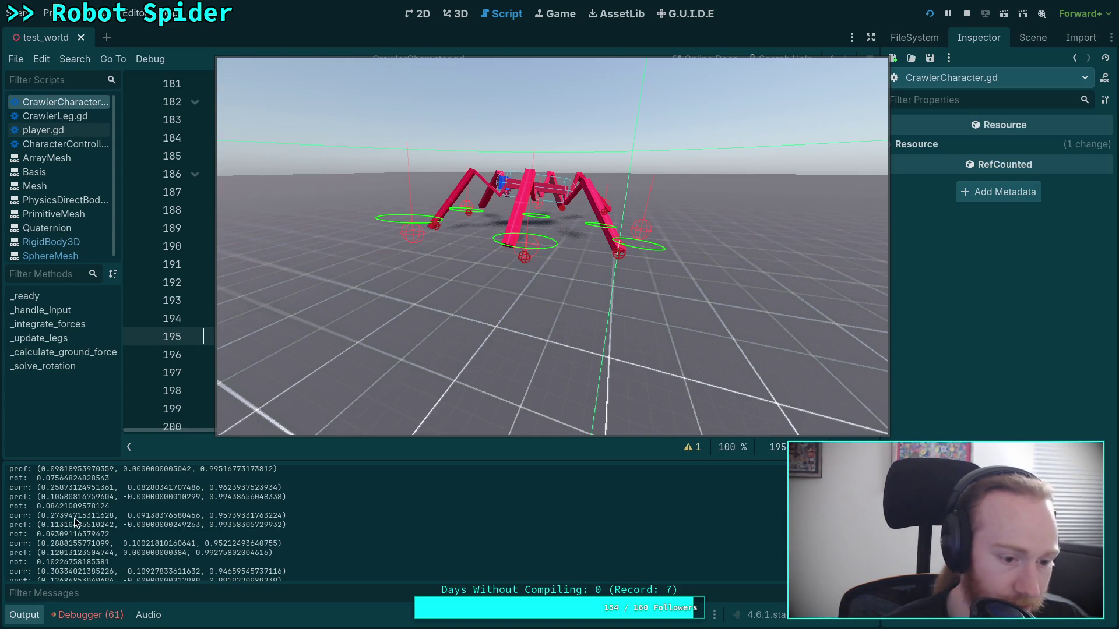
{"action": "scroll", "coordinate": [114, 519], "scroll_direction": "up", "scroll_amount": 3}
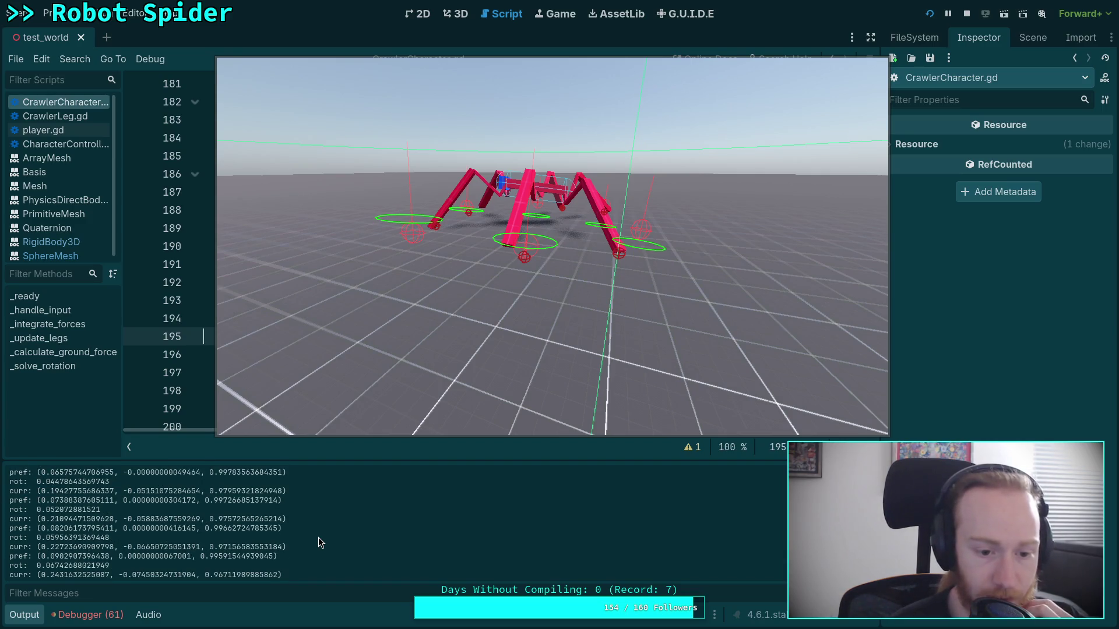
{"action": "scroll", "coordinate": [318, 537], "scroll_direction": "up", "scroll_amount": 5}
{"action": "scroll", "coordinate": [319, 537], "scroll_direction": "up", "scroll_amount": 10}
{"action": "scroll", "coordinate": [319, 537], "scroll_direction": "up", "scroll_amount": 3}
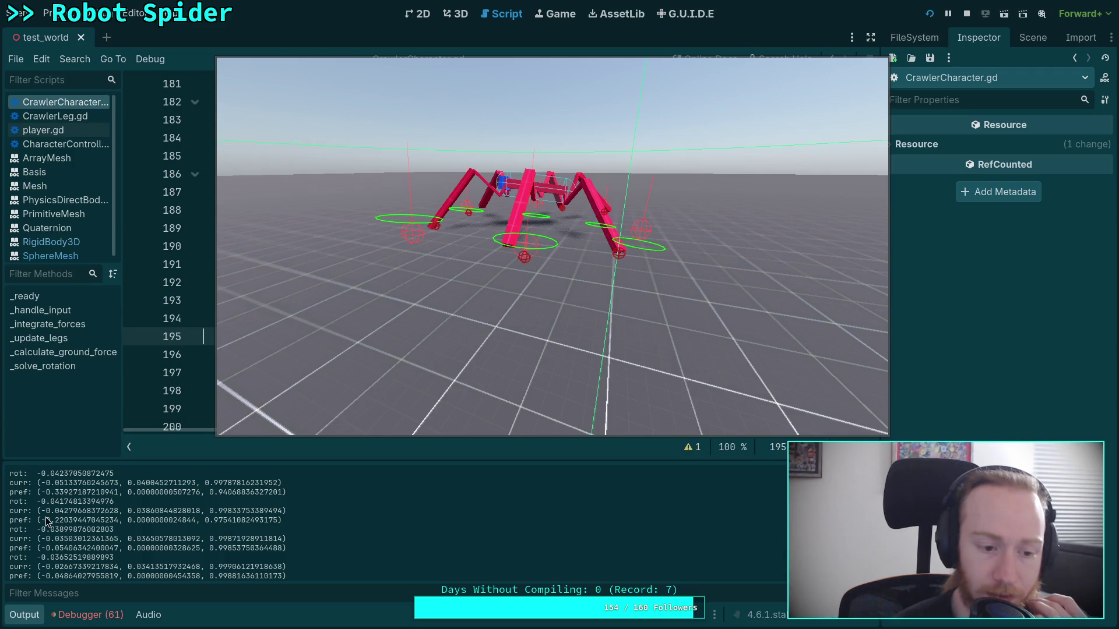
{"action": "scroll", "coordinate": [233, 542], "scroll_direction": "up", "scroll_amount": 3}
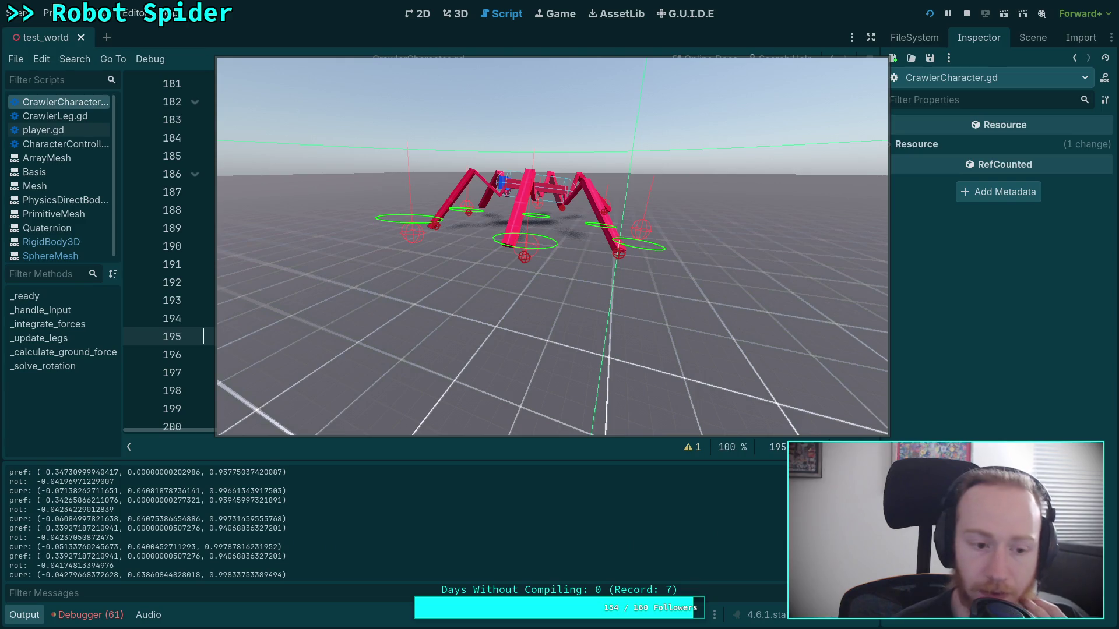
{"action": "key", "text": "F5"}
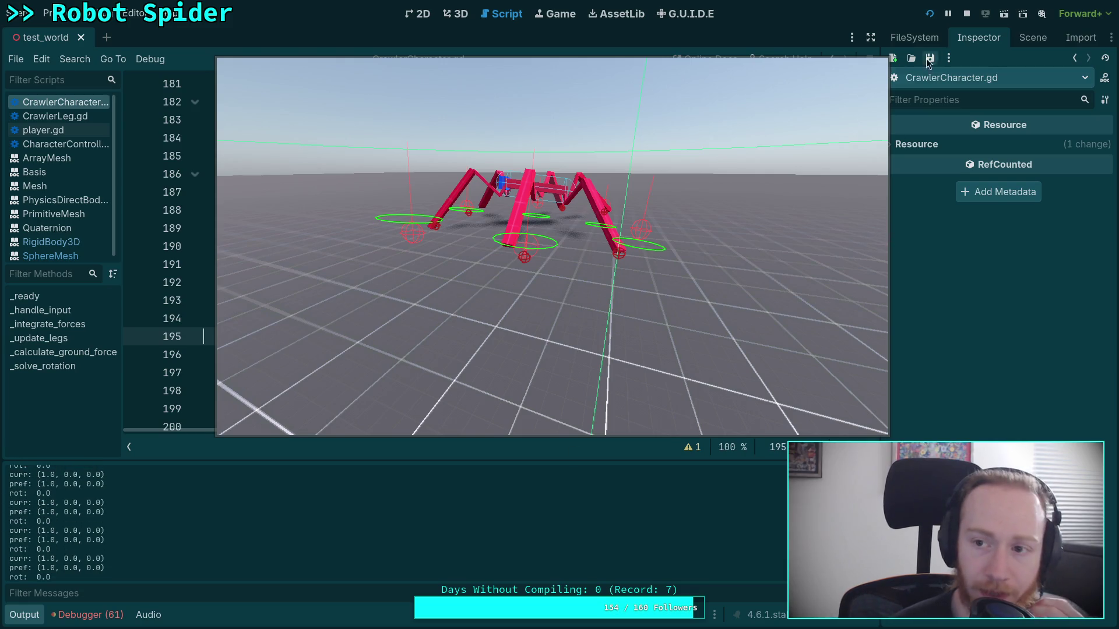
{"action": "left_click", "coordinate": [967, 14]}
- Add 'if absf(roll) > 0.1:' with an indented breakpoint, save, and run until it halts
{"action": "left_click", "coordinate": [658, 318]}
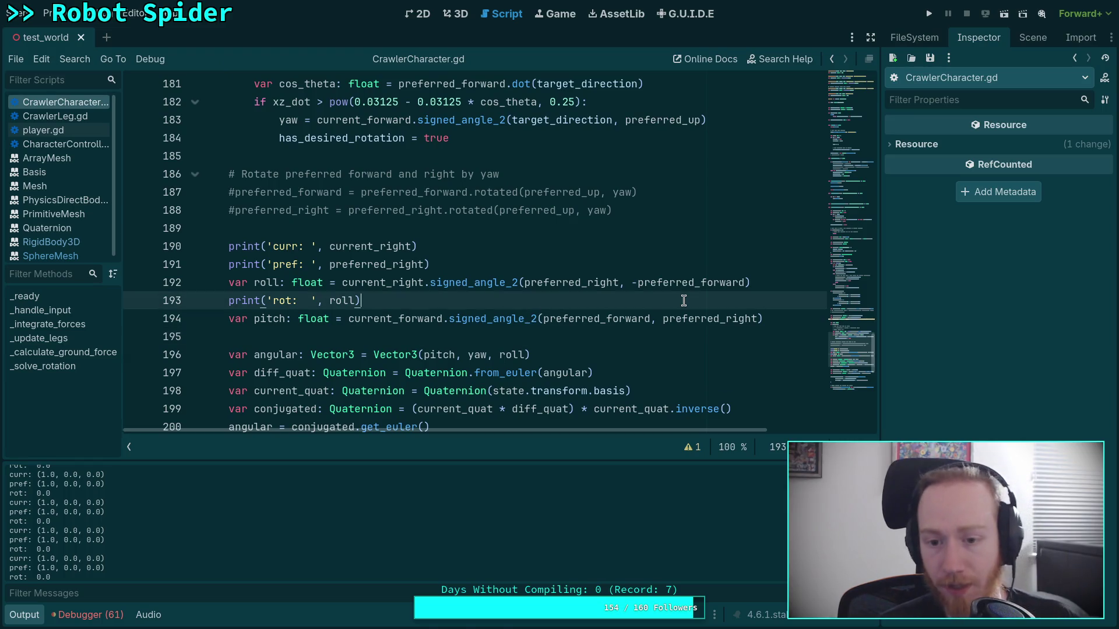
{"action": "type", "text": "ifroll"}
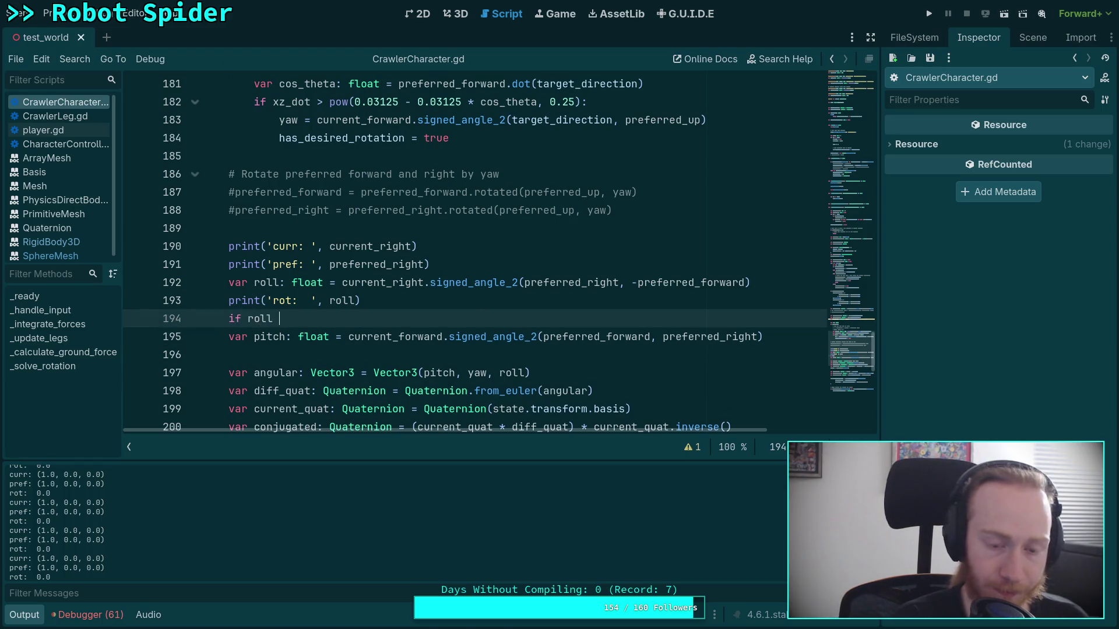
{"action": "key", "text": "BackSpace"}
{"action": "key", "text": "BackSpace"}
{"action": "key", "text": "BackSpace"}
{"action": "type", "text": "absf(p"}
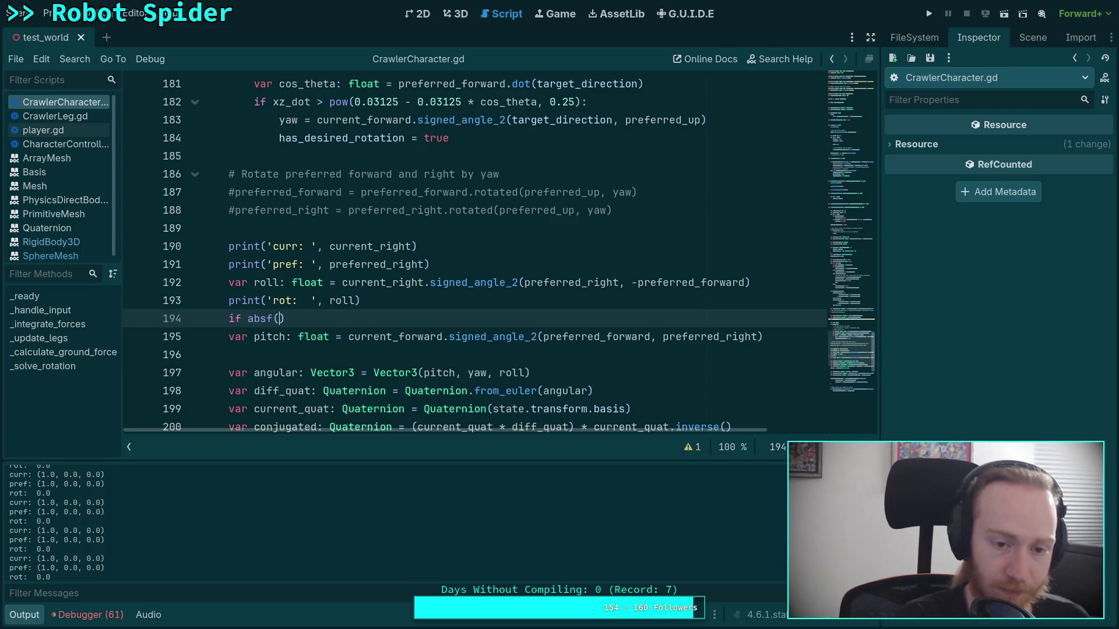
{"action": "key", "text": "BackSpace"}
{"action": "type", "text": "roll"}
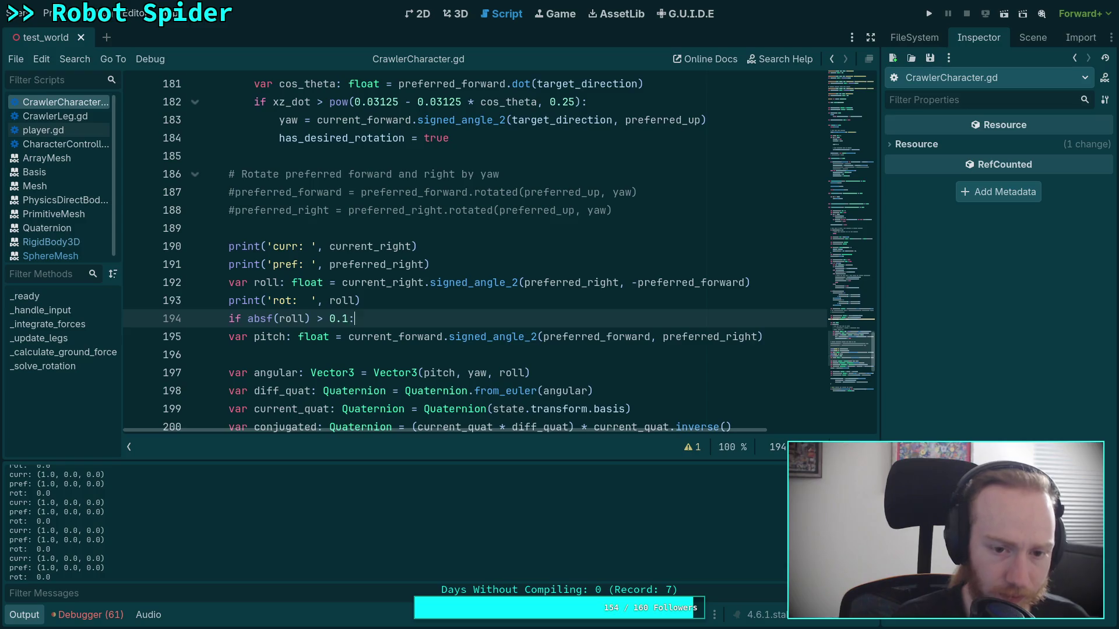
{"action": "key", "text": "Return"}
{"action": "type", "text": "breakpoint"}
{"action": "key", "text": "ctrl+s"}
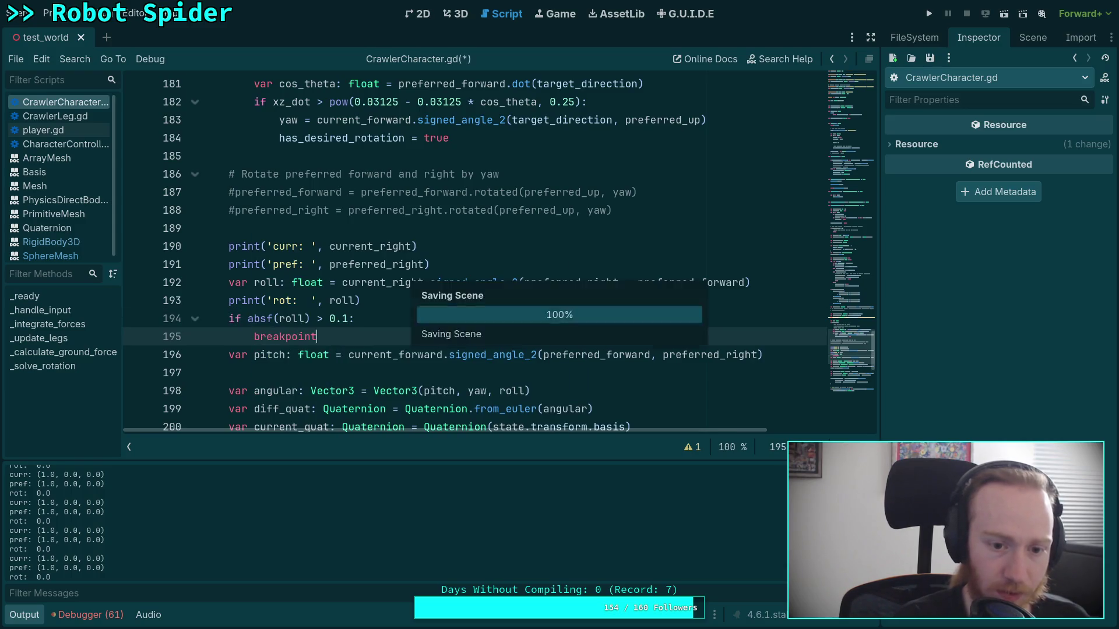
{"action": "key", "text": "F5"}
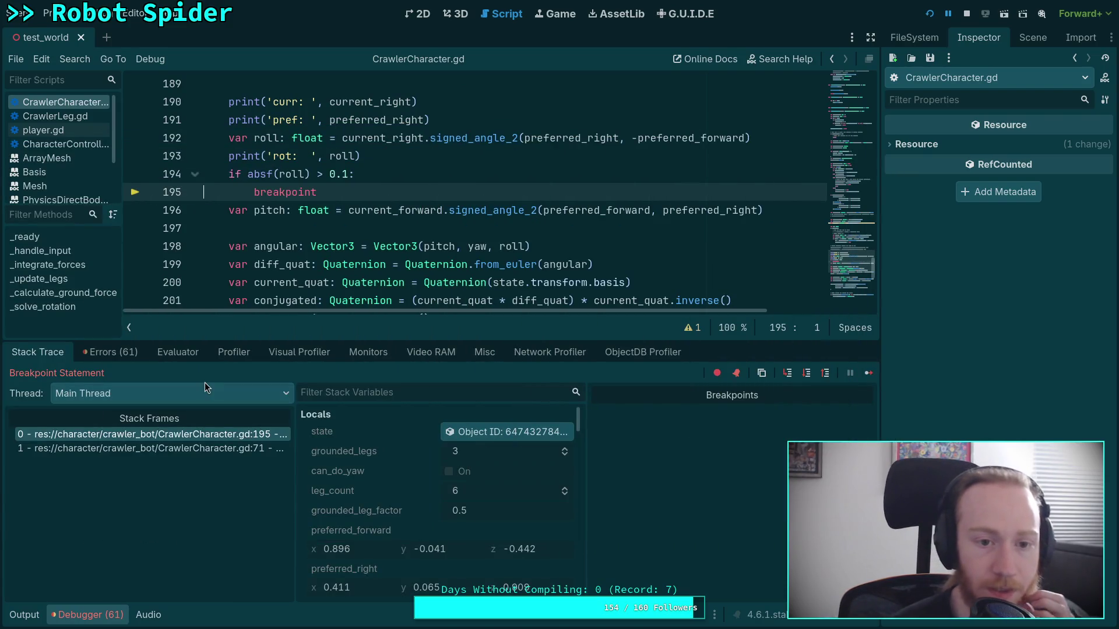
{"action": "left_click", "coordinate": [24, 615]}
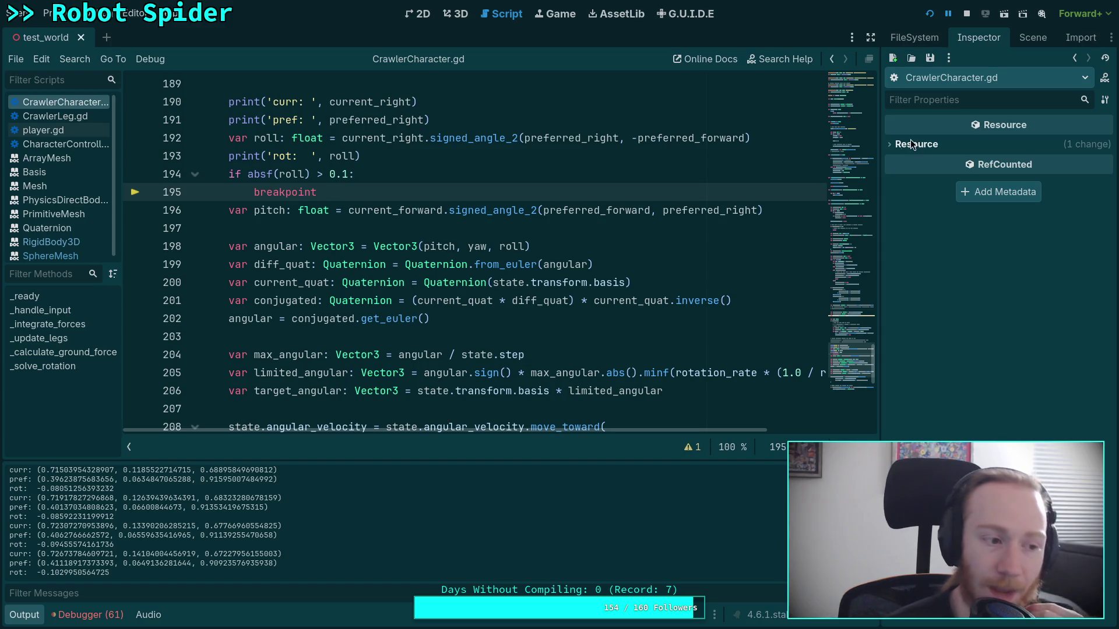
- Stop the paused game, change the roll threshold from 0.1 to 0.001, save, and enlarge the script editor
{"action": "left_click", "coordinate": [967, 14]}
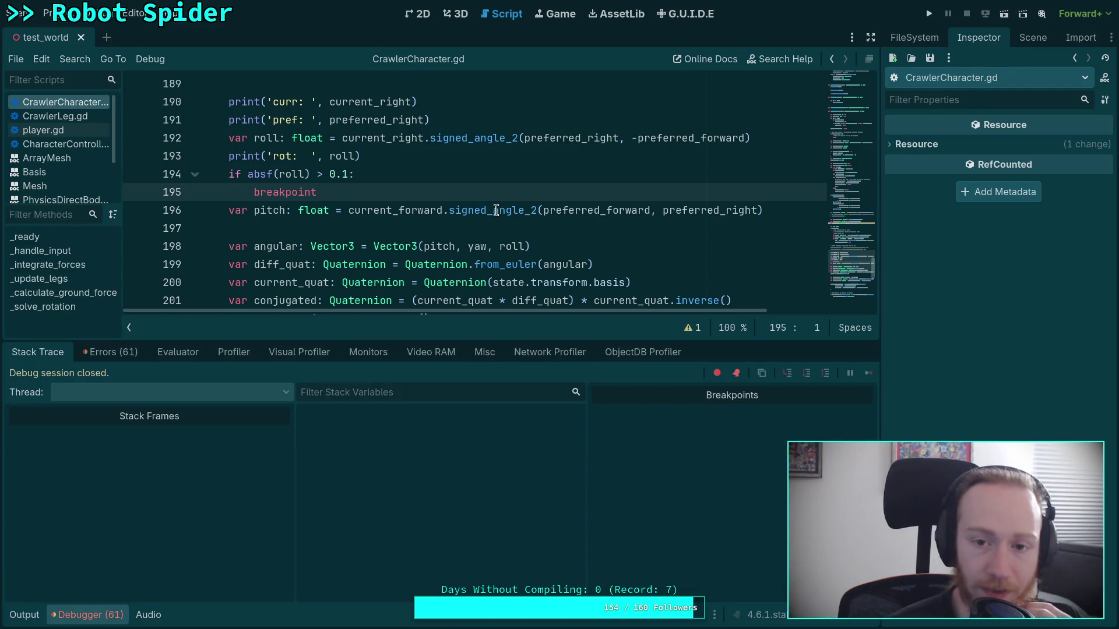
{"action": "scroll", "coordinate": [369, 284], "scroll_direction": "up", "scroll_amount": 2}
{"action": "left_click", "coordinate": [342, 283]}
{"action": "type", "text": "0"}
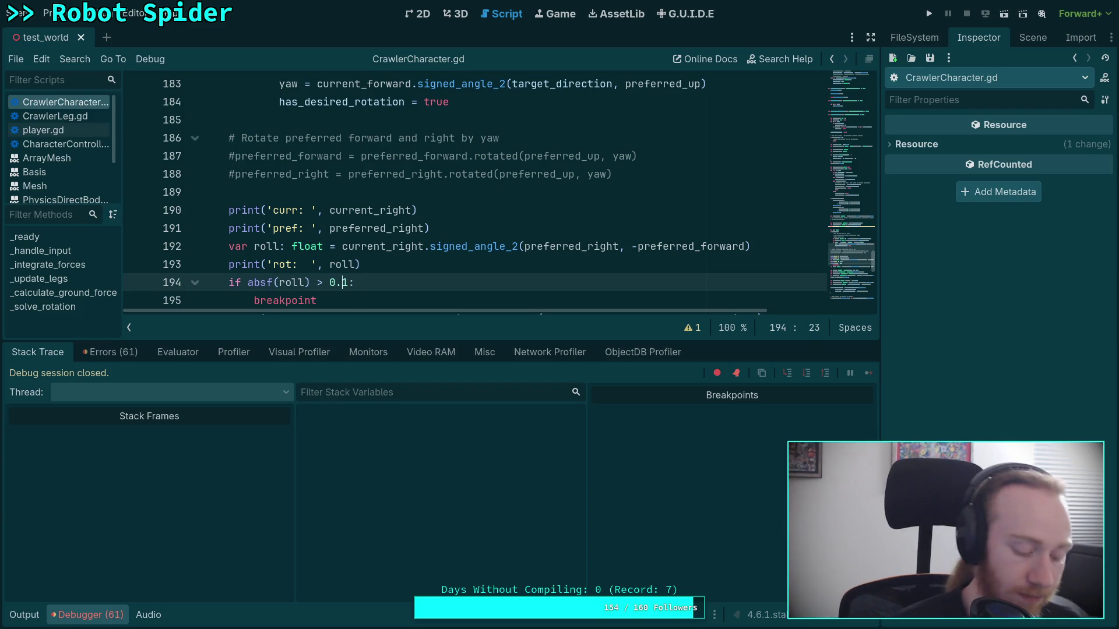
{"action": "key", "text": "ctrl+s"}
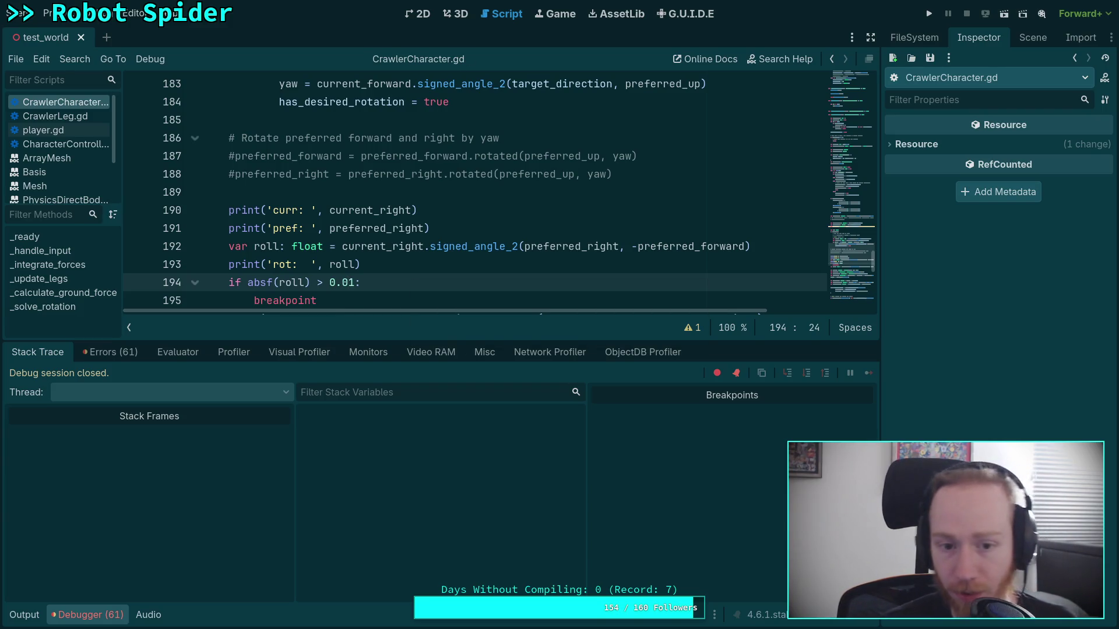
{"action": "type", "text": "0"}
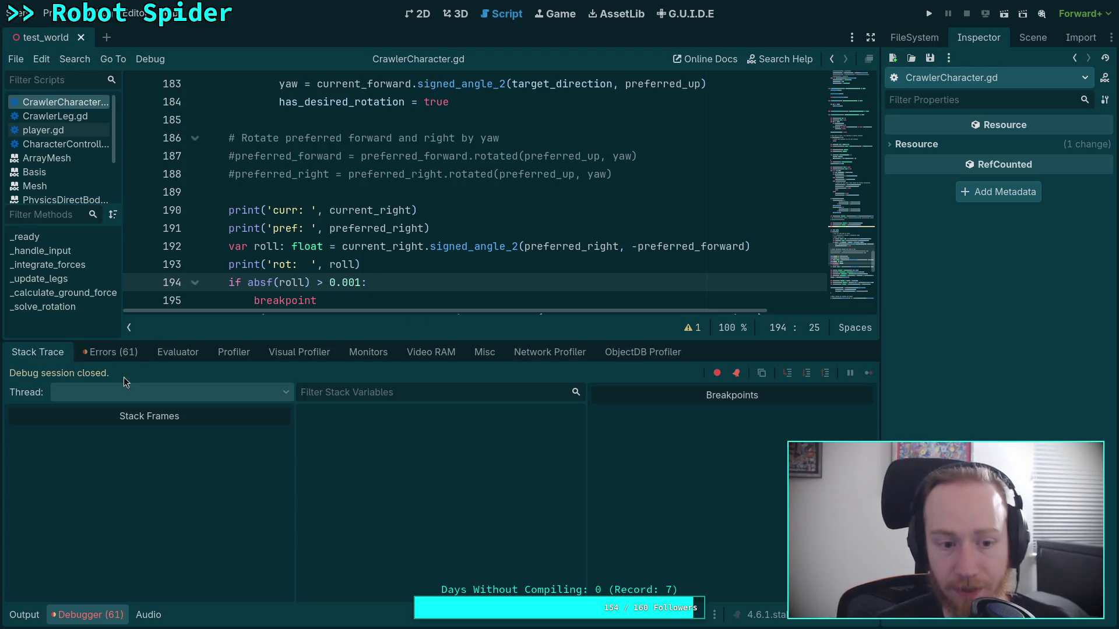
{"action": "left_click_drag", "start_coordinate": [441, 341], "coordinate": [441, 458]}
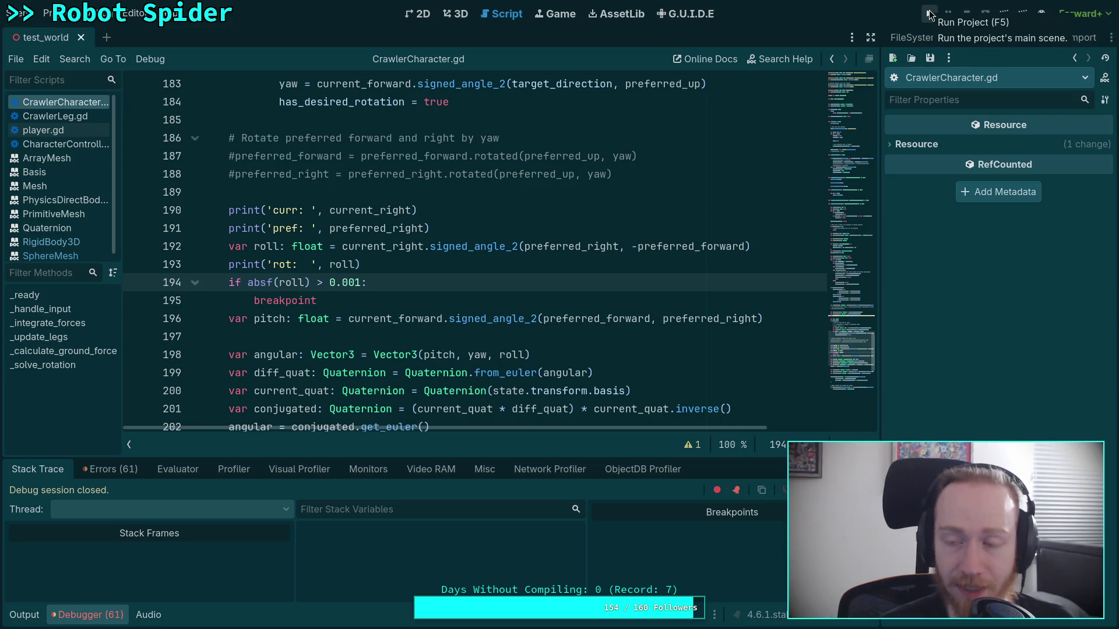
- Run the game until it halts at the 0.001 breakpoint and review rot values near 0.00101
{"action": "left_click", "coordinate": [930, 13]}
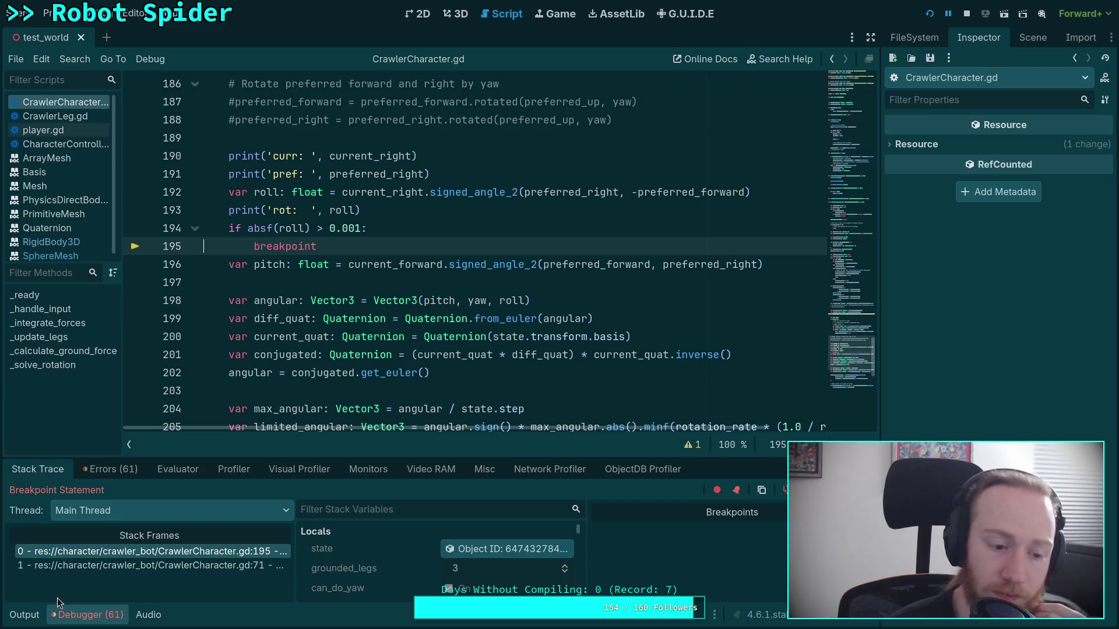
{"action": "left_click", "coordinate": [25, 616]}
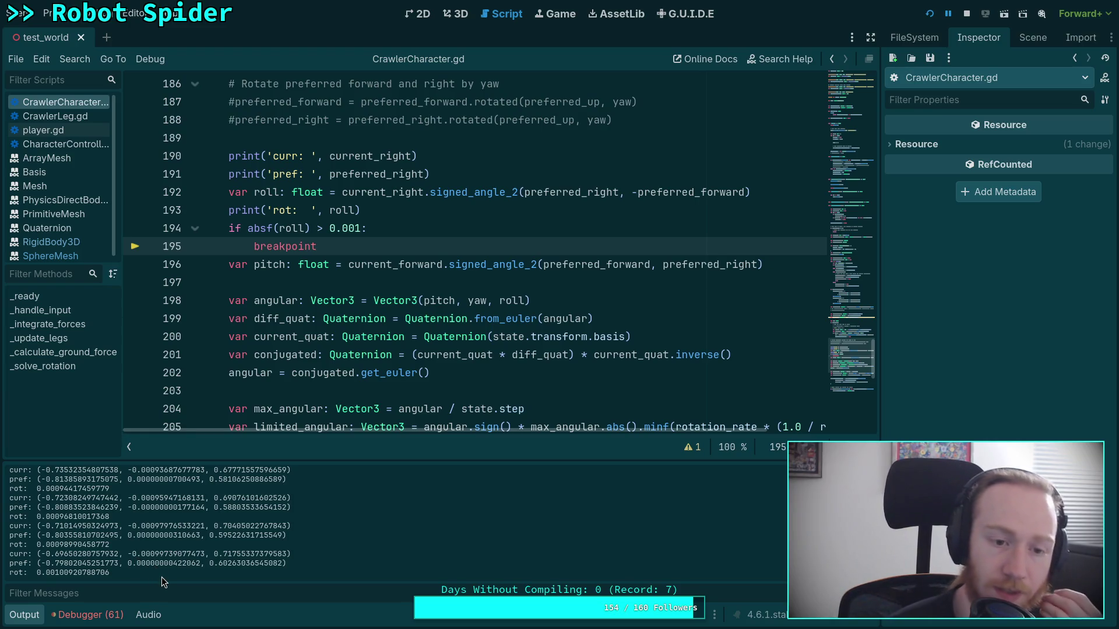
{"action": "scroll", "coordinate": [295, 288], "scroll_direction": "up", "scroll_amount": 1}
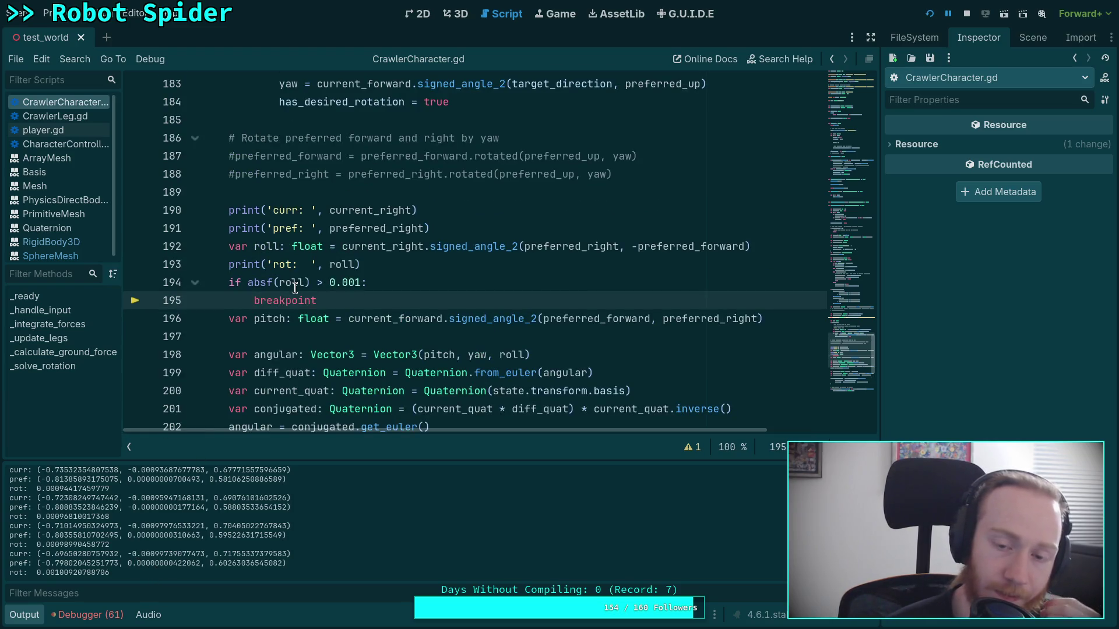
{"action": "scroll", "coordinate": [295, 288], "scroll_direction": "up", "scroll_amount": 1}
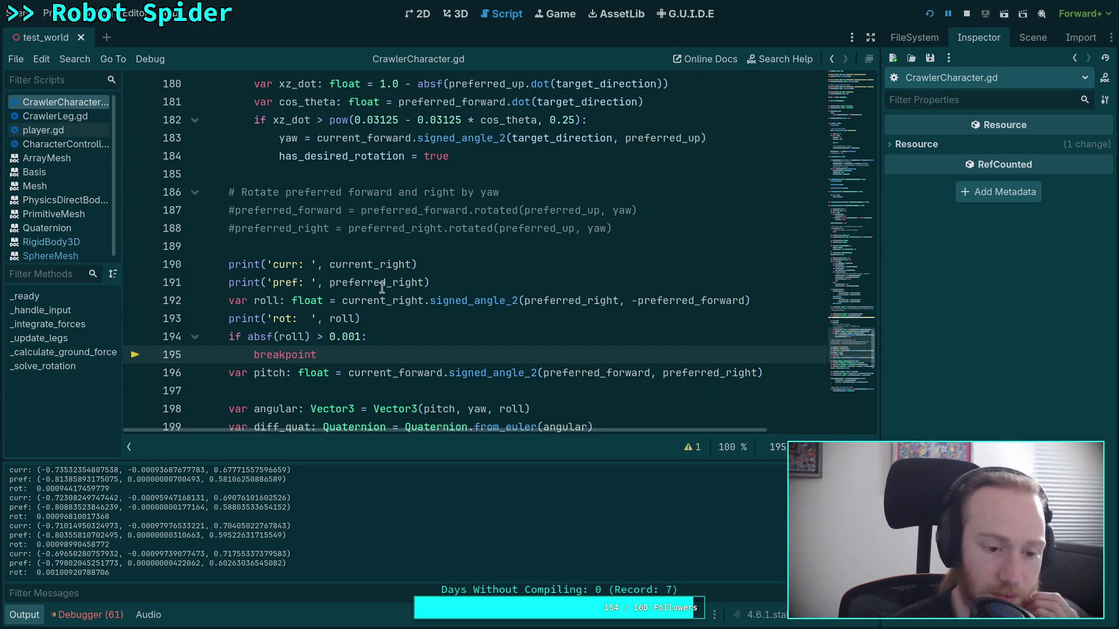
- Stop the game and change the breakpoint condition to not is_zero_approx(roll)
{"action": "left_click", "coordinate": [970, 16]}
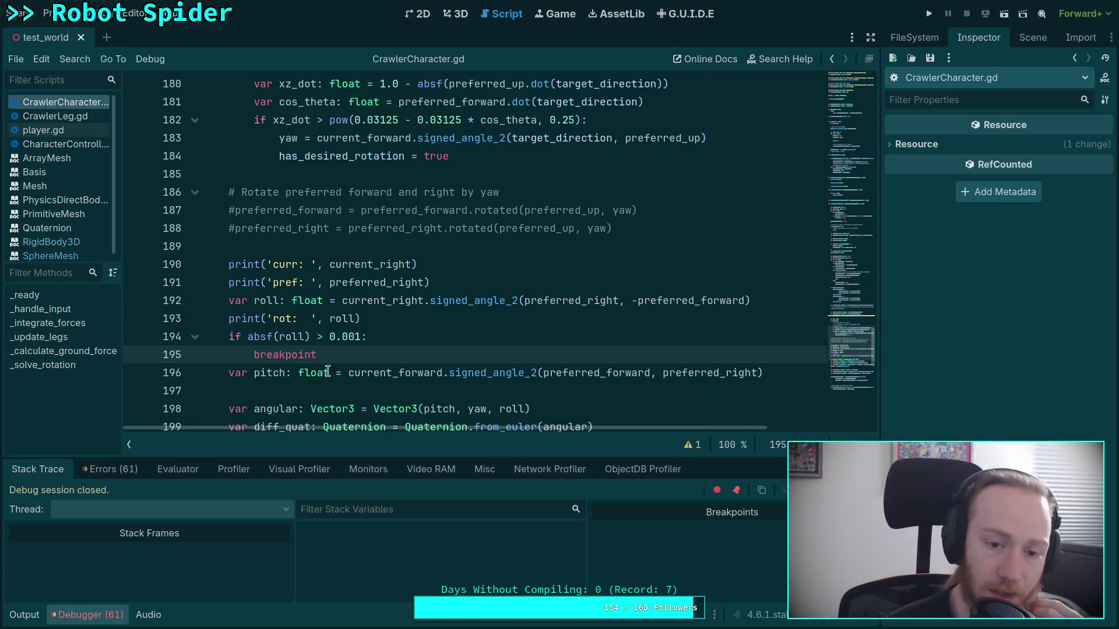
{"action": "left_click", "coordinate": [360, 337]}
{"action": "key", "text": "ctrl+shift+Left"}
{"action": "key", "text": "ctrl+shift+Left"}
{"action": "key", "text": "ctrl+shift+Left"}
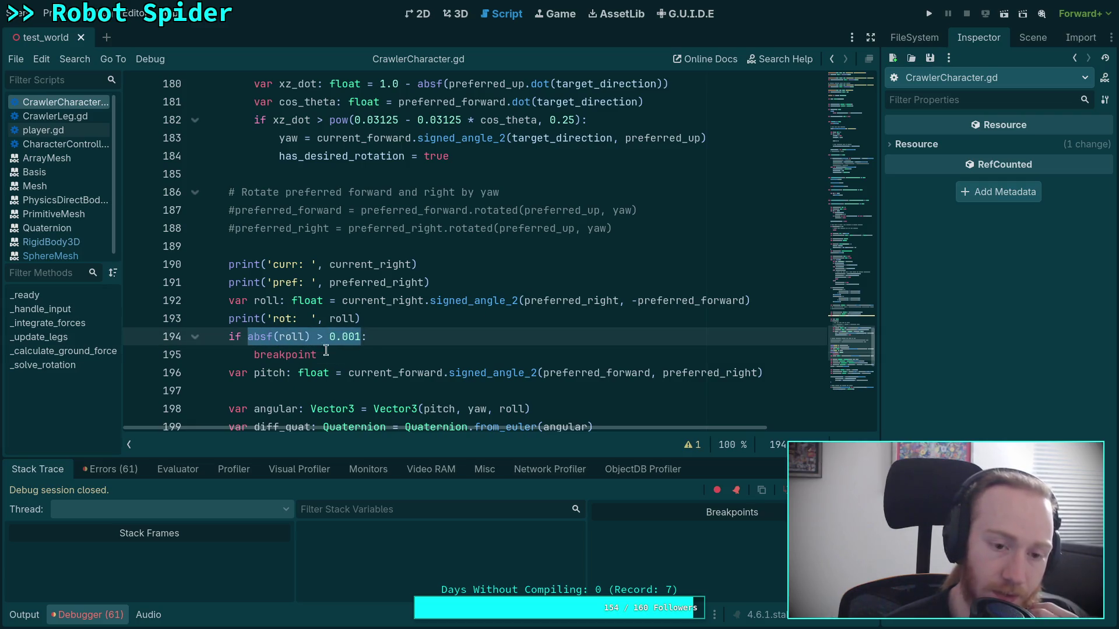
{"action": "type", "text": "not is_ze:"}
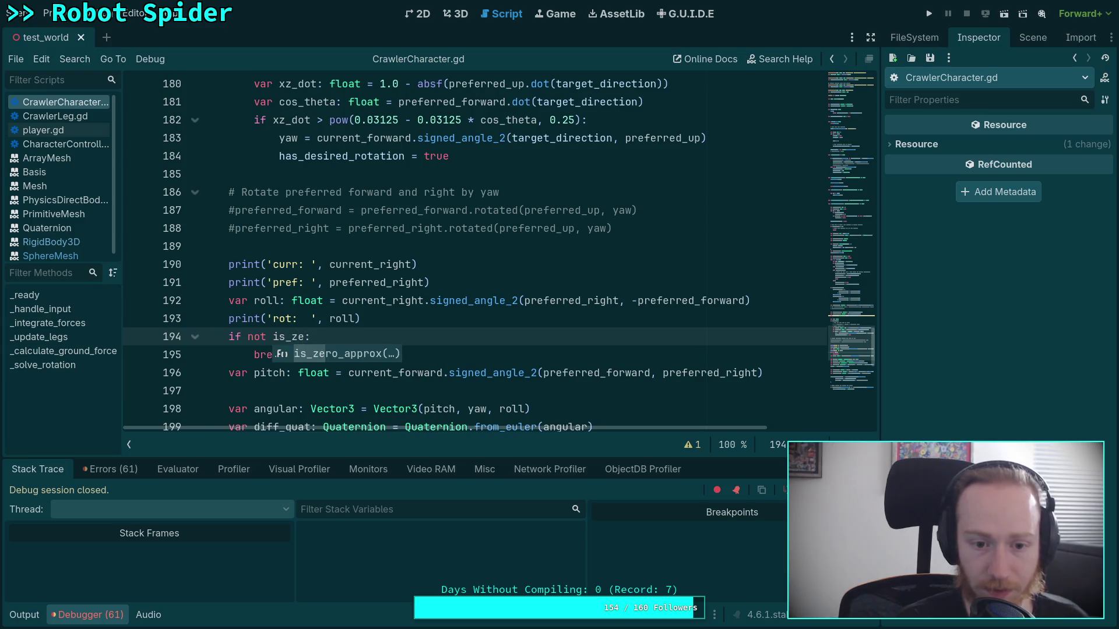
{"action": "key", "text": "Return"}
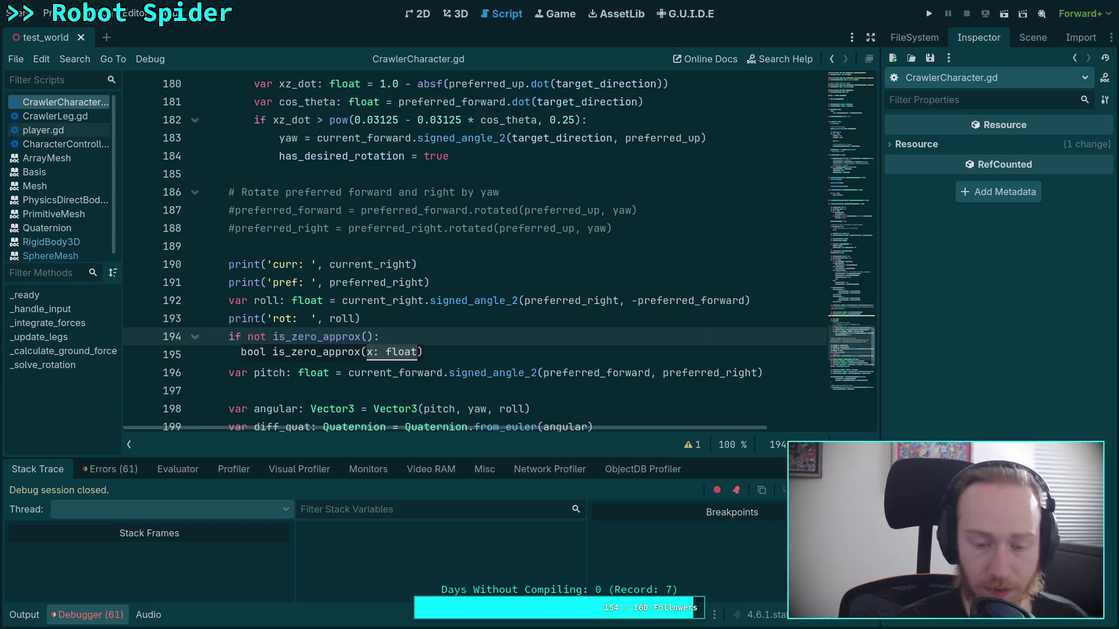
{"action": "type", "text": "roll"}
- Run the game to the breakpoint, review rot values around 0.0000008 in Output, then stop it
{"action": "key", "text": "F5"}
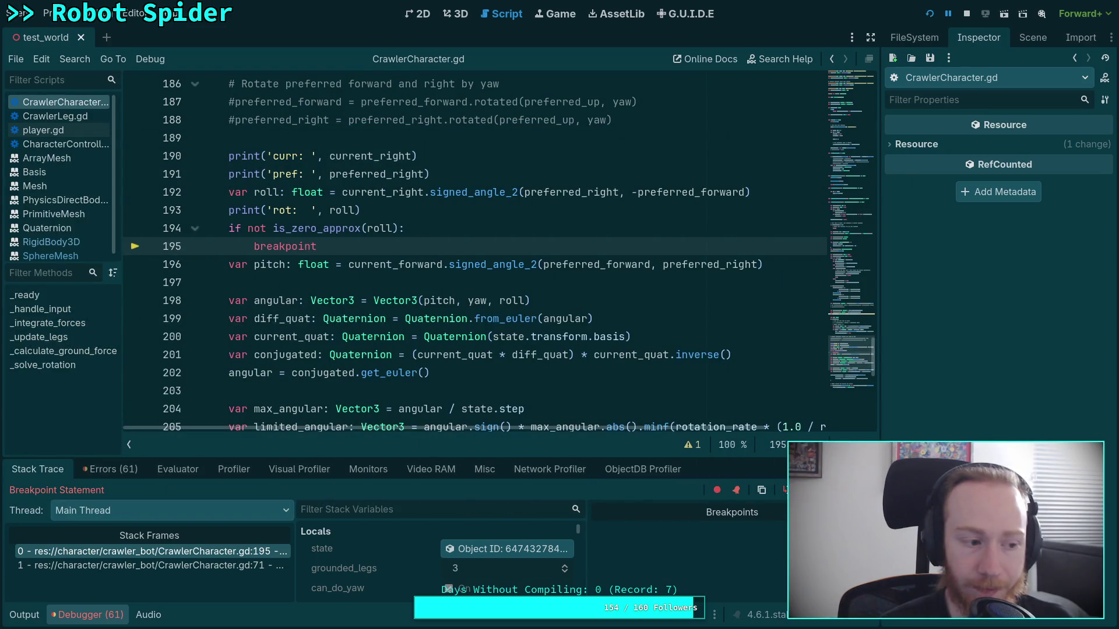
{"action": "left_click", "coordinate": [24, 615]}
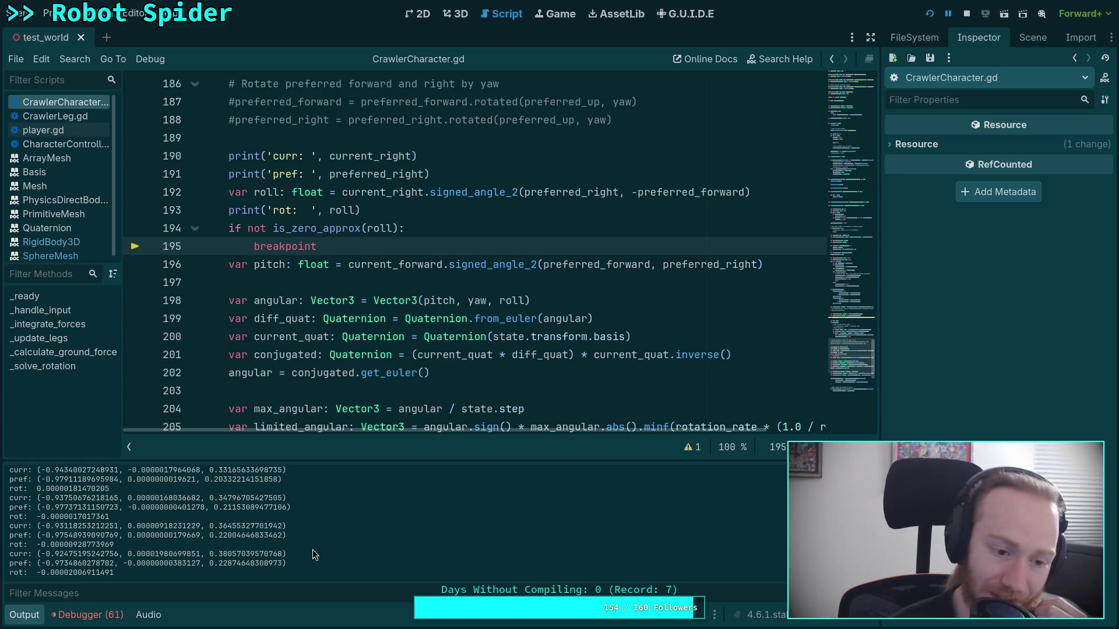
{"action": "scroll", "coordinate": [603, 559], "scroll_direction": "up", "scroll_amount": 5}
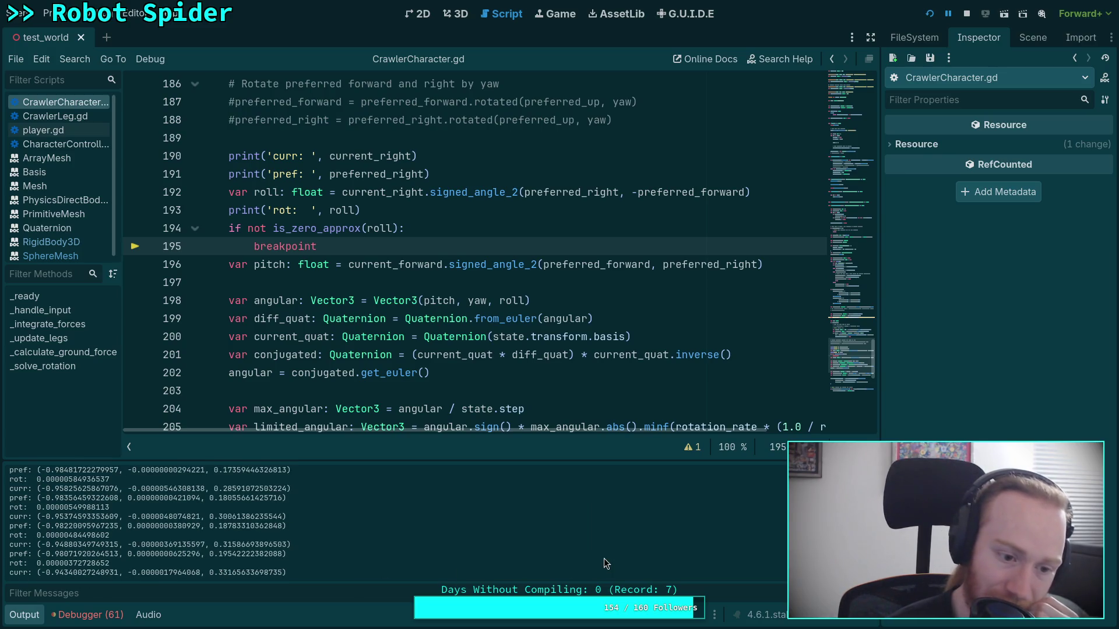
{"action": "scroll", "coordinate": [604, 559], "scroll_direction": "up", "scroll_amount": 2}
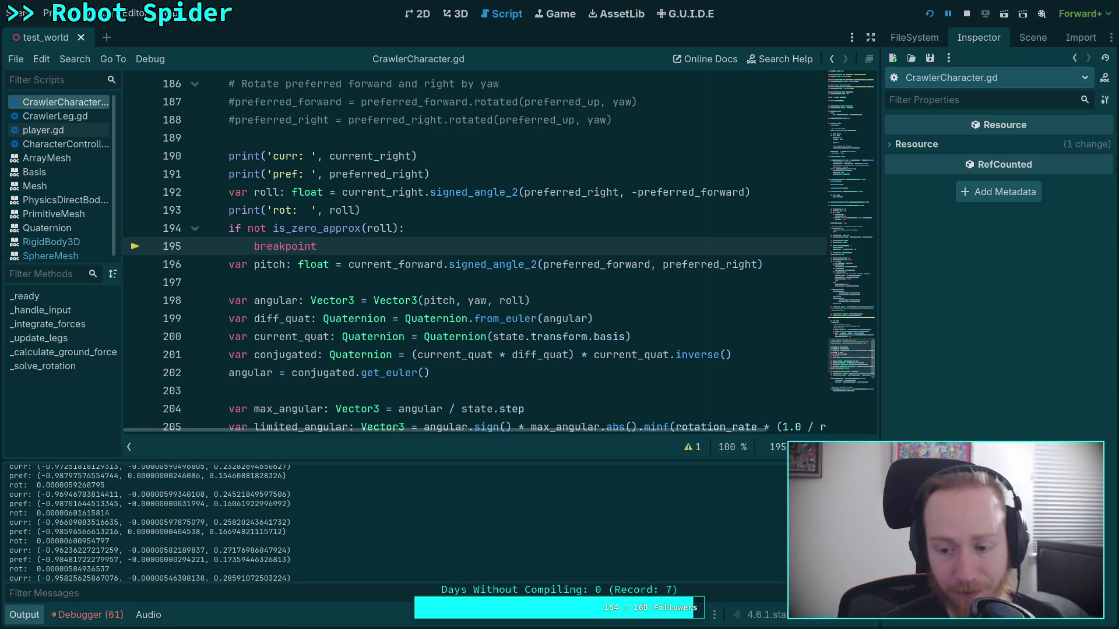
{"action": "scroll", "coordinate": [149, 523], "scroll_direction": "down", "scroll_amount": 10}
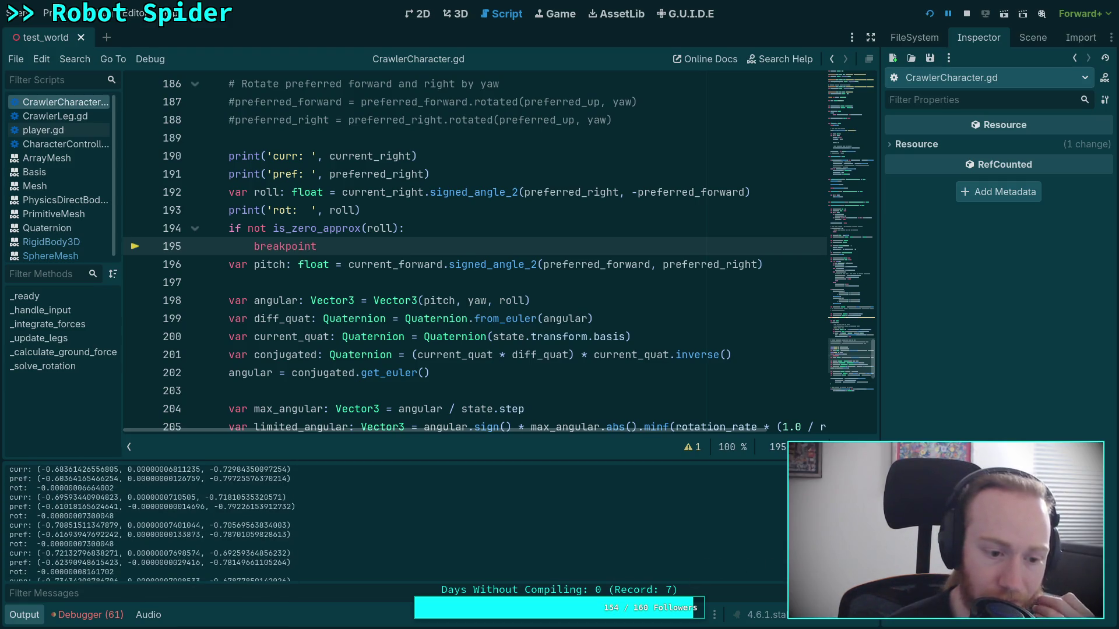
{"action": "left_click", "coordinate": [967, 13]}
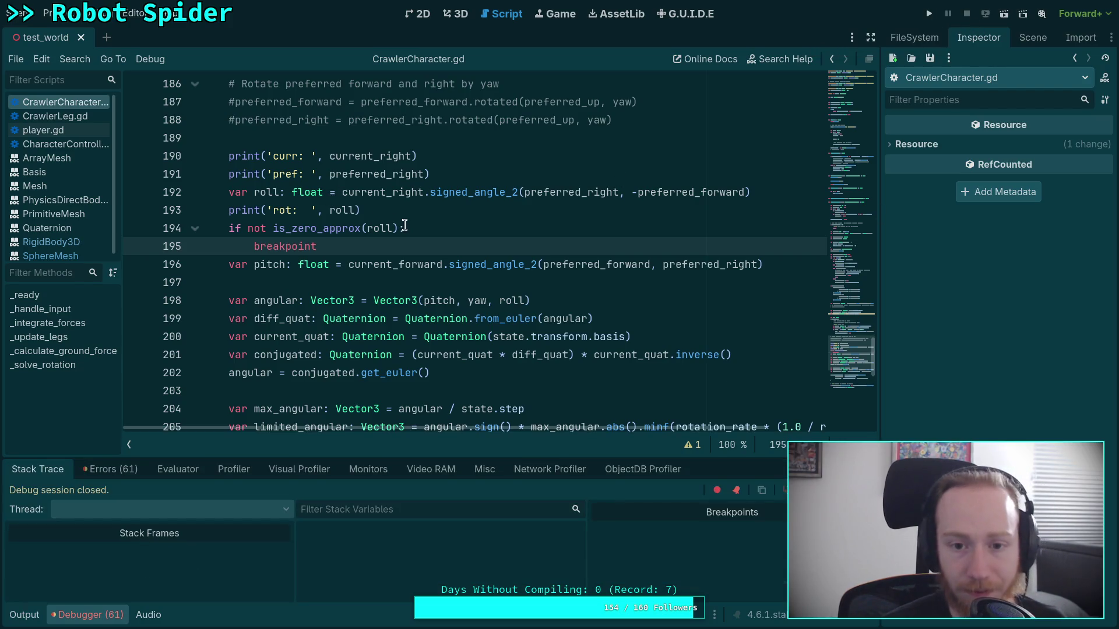
- Change the condition to roll != 0.0, rerun, check rot near -0.0000000149 in Output, then stop
{"action": "mouse_move", "coordinate": [400, 228]}
{"action": "left_mouse_down"}
{"action": "mouse_move", "coordinate": [272, 228]}
{"action": "mouse_move", "coordinate": [397, 228]}
{"action": "left_mouse_up"}
{"action": "type", "text": "roll "}
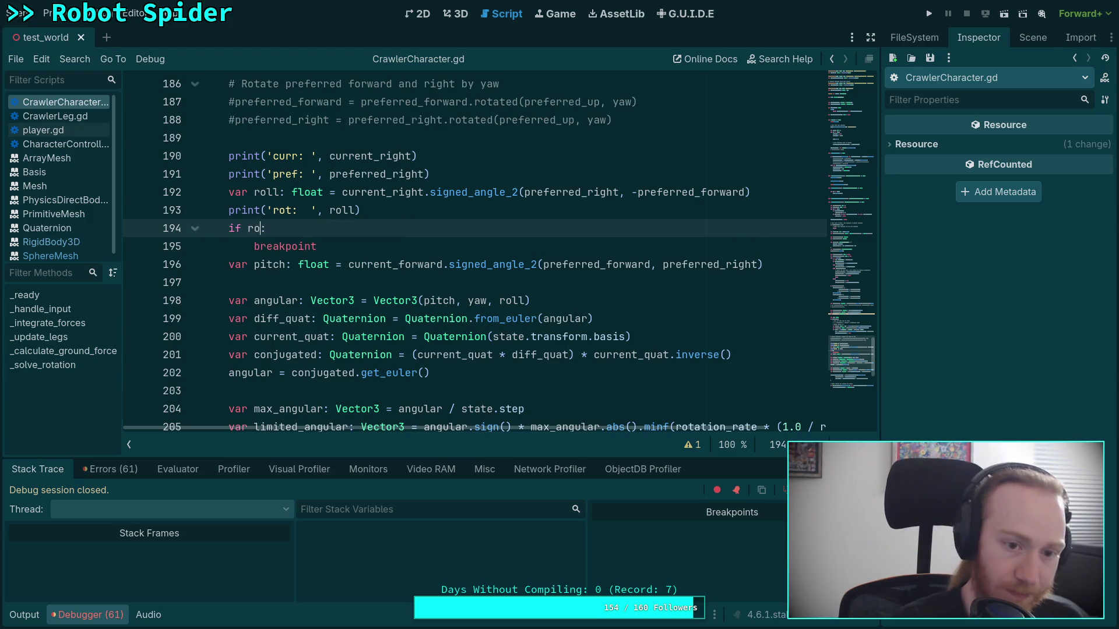
{"action": "type", "text": "!= 0.0"}
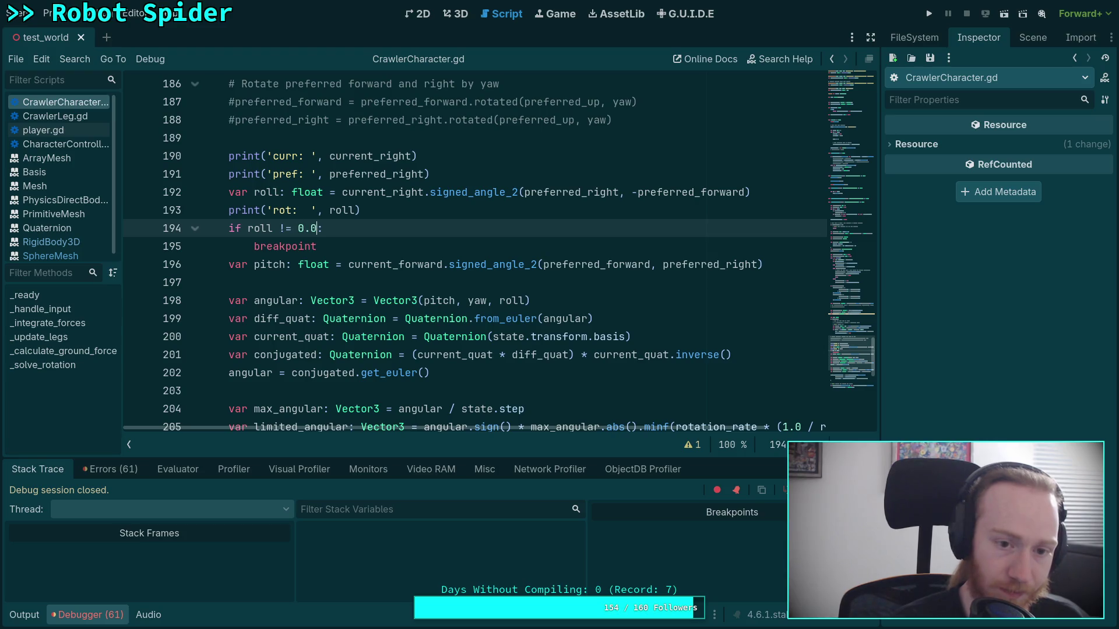
{"action": "left_click", "coordinate": [929, 14]}
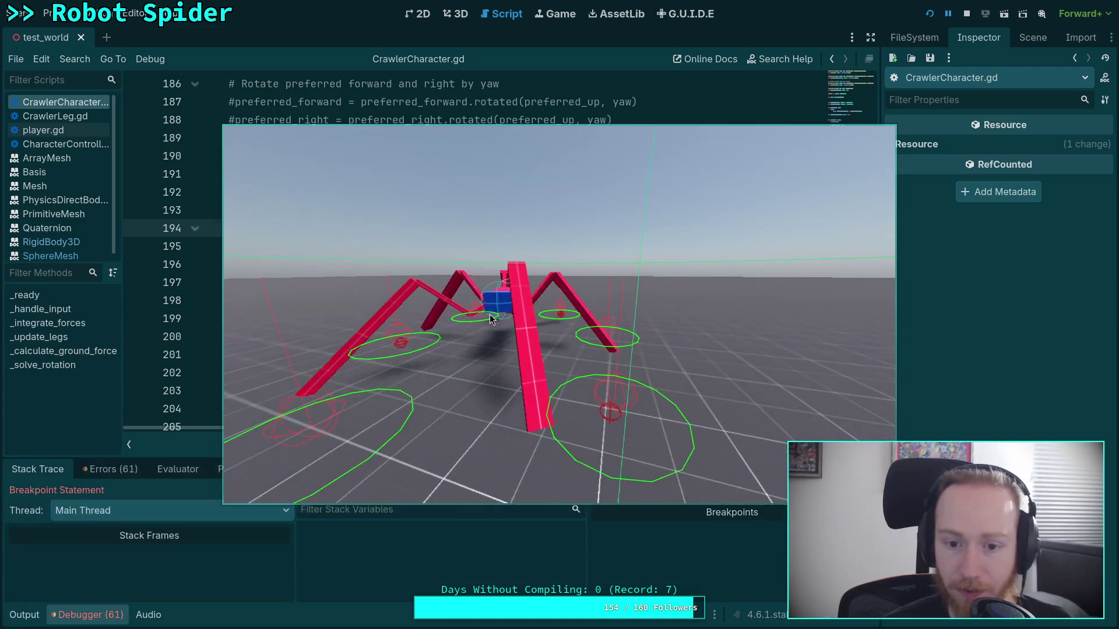
{"action": "left_click_drag", "start_coordinate": [689, 335], "coordinate": [394, 362]}
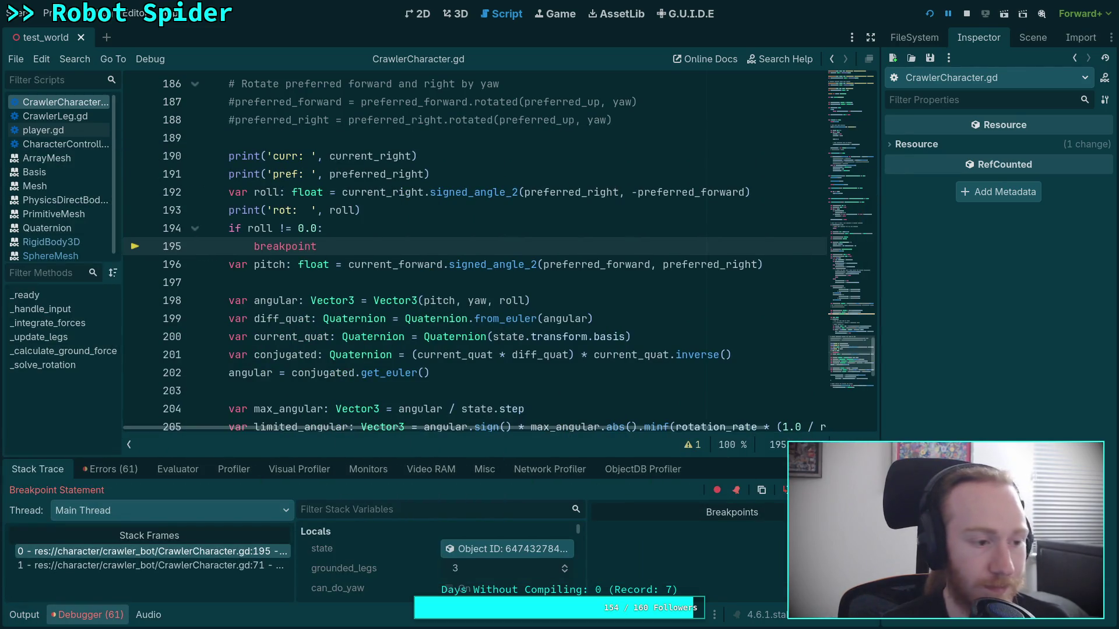
{"action": "left_click", "coordinate": [136, 470]}
{"action": "left_click", "coordinate": [21, 473]}
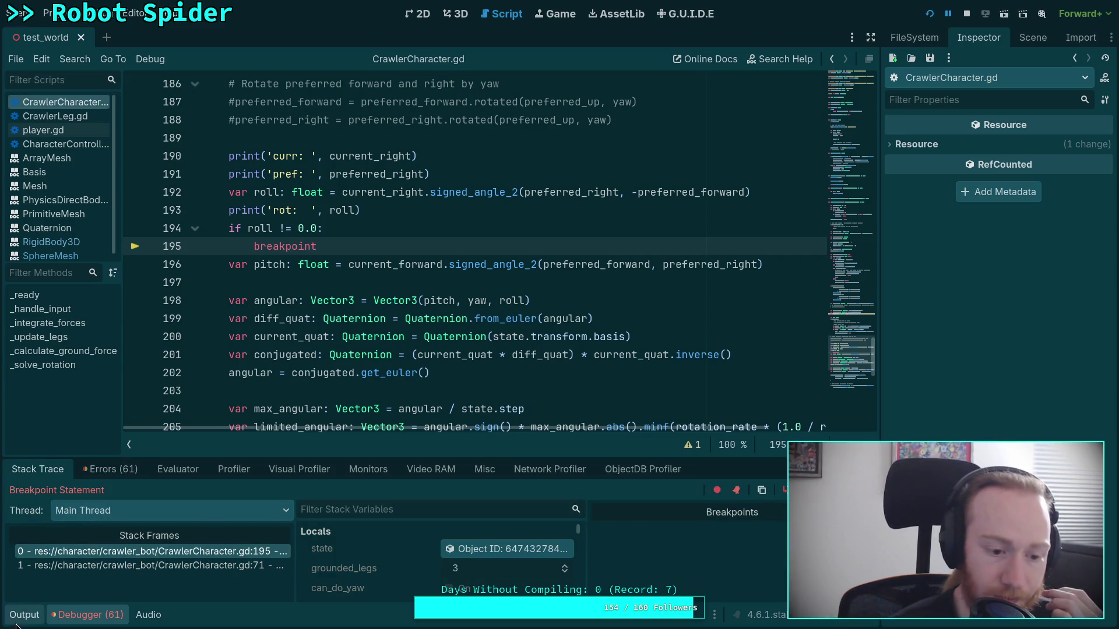
{"action": "left_click", "coordinate": [21, 617]}
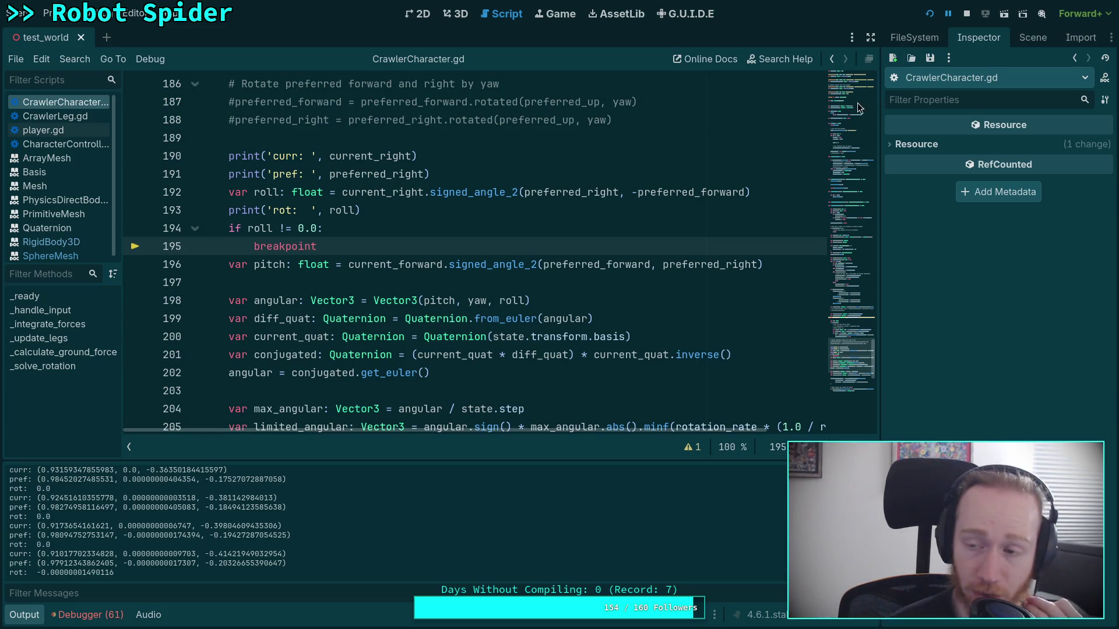
{"action": "left_click", "coordinate": [967, 18]}
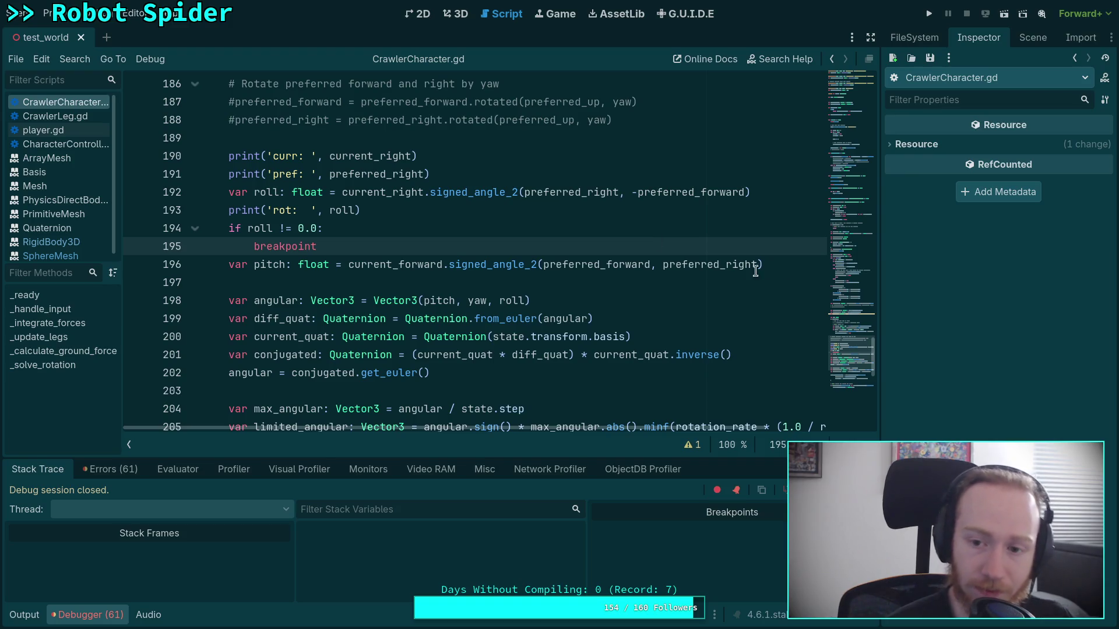
- Add 'or pitch != 0.0' to the line 194 breakpoint condition, move it below the pitch calculation, and rerun
{"action": "left_click", "coordinate": [787, 264]}
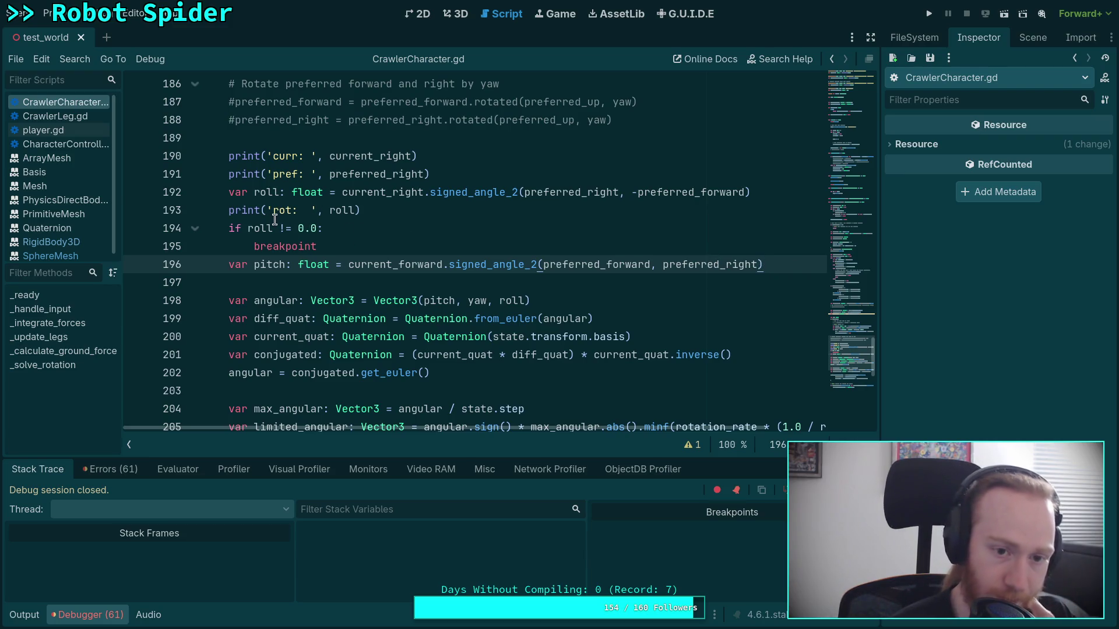
{"action": "left_click", "coordinate": [318, 223]}
{"action": "type", "text": "or pitch !"}
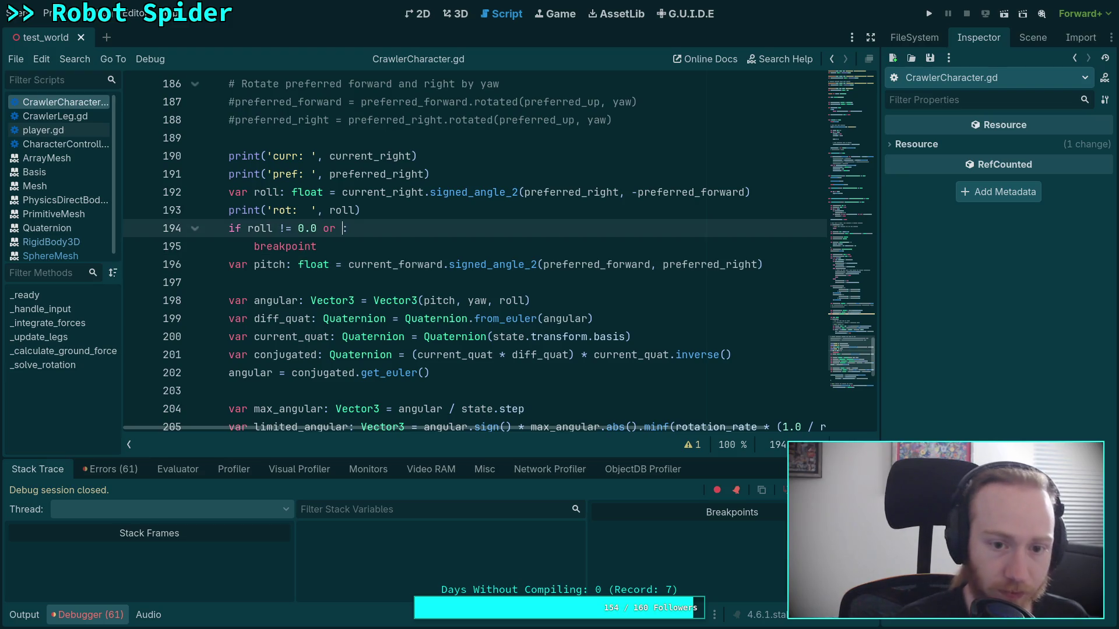
{"action": "type", "text": "= 0.0"}
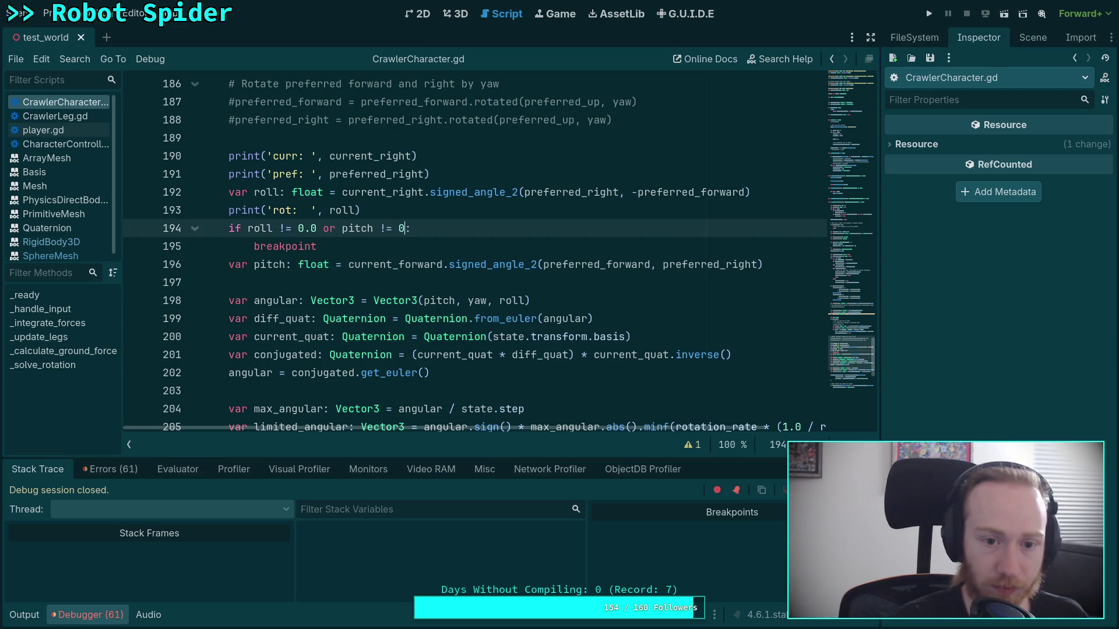
{"action": "key", "text": "shift+Down"}
{"action": "key", "text": "alt+Down"}
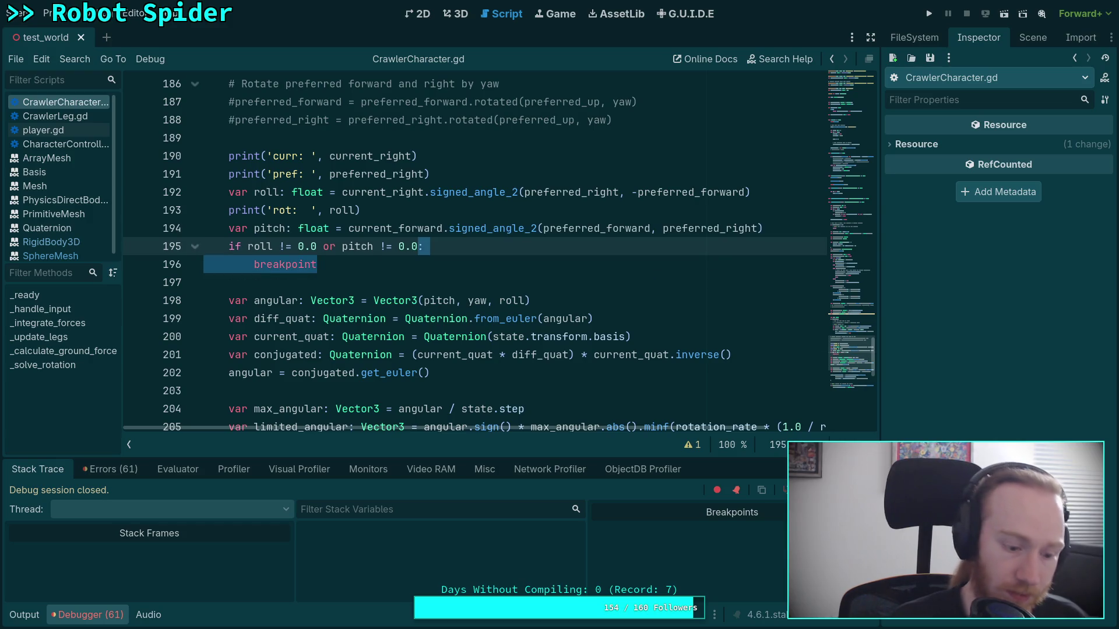
{"action": "key", "text": "F5"}
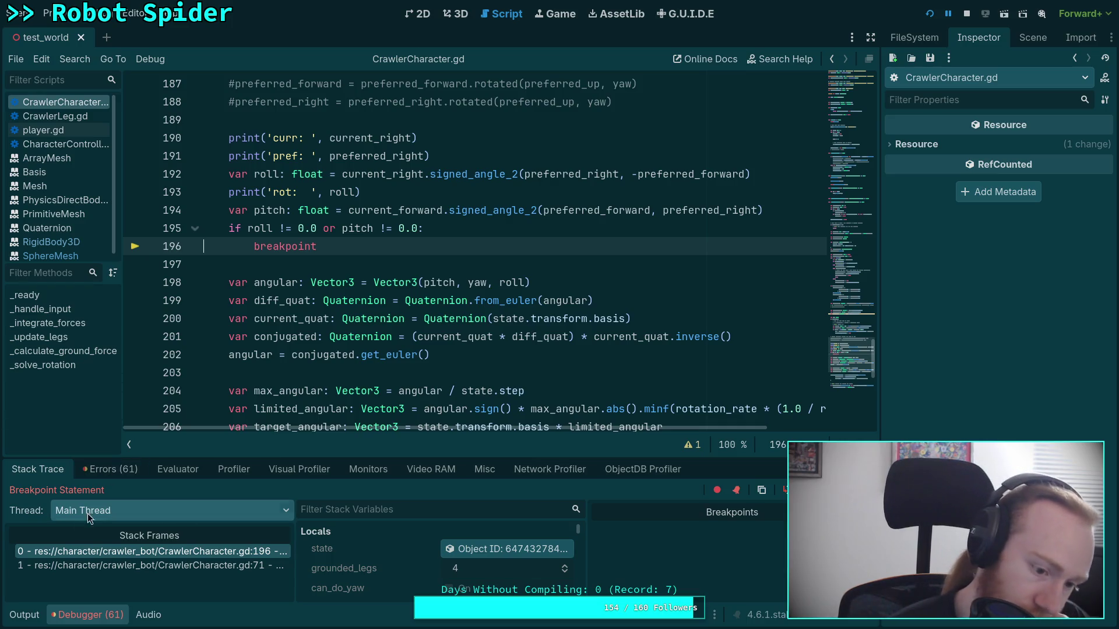
{"action": "left_click", "coordinate": [27, 618]}
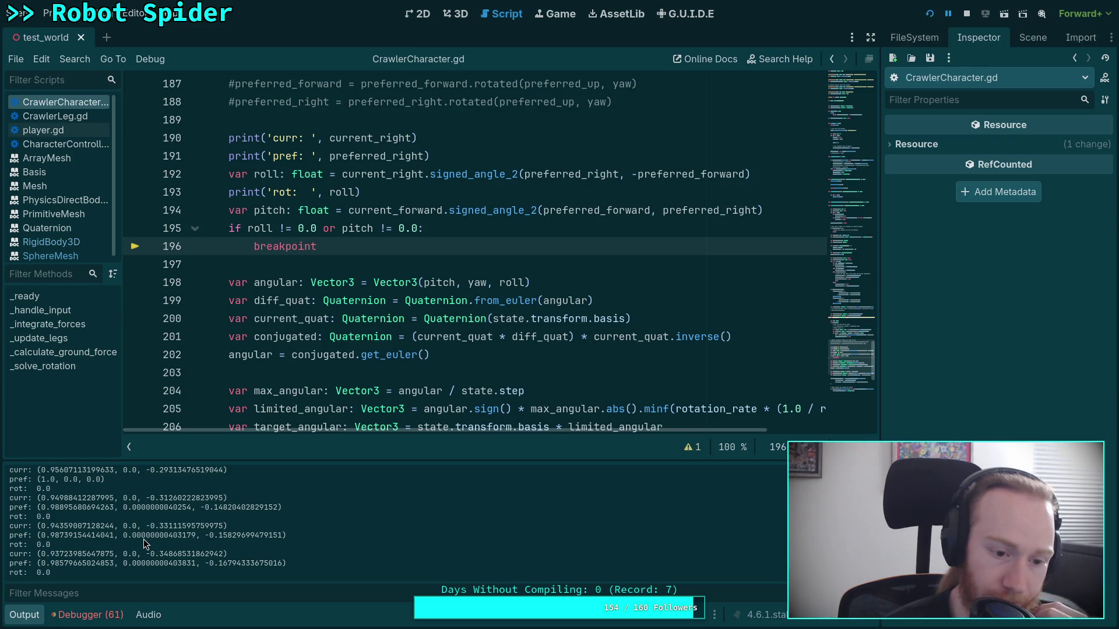
{"action": "scroll", "coordinate": [143, 540], "scroll_direction": "up", "scroll_amount": 2}
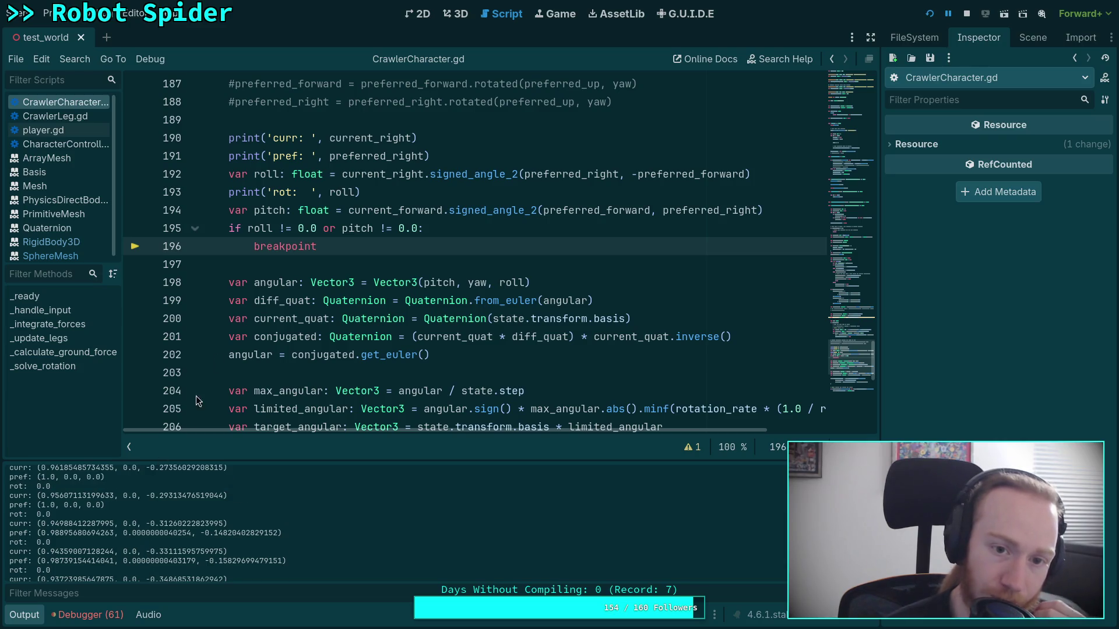
{"action": "scroll", "coordinate": [257, 297], "scroll_direction": "up", "scroll_amount": 2}
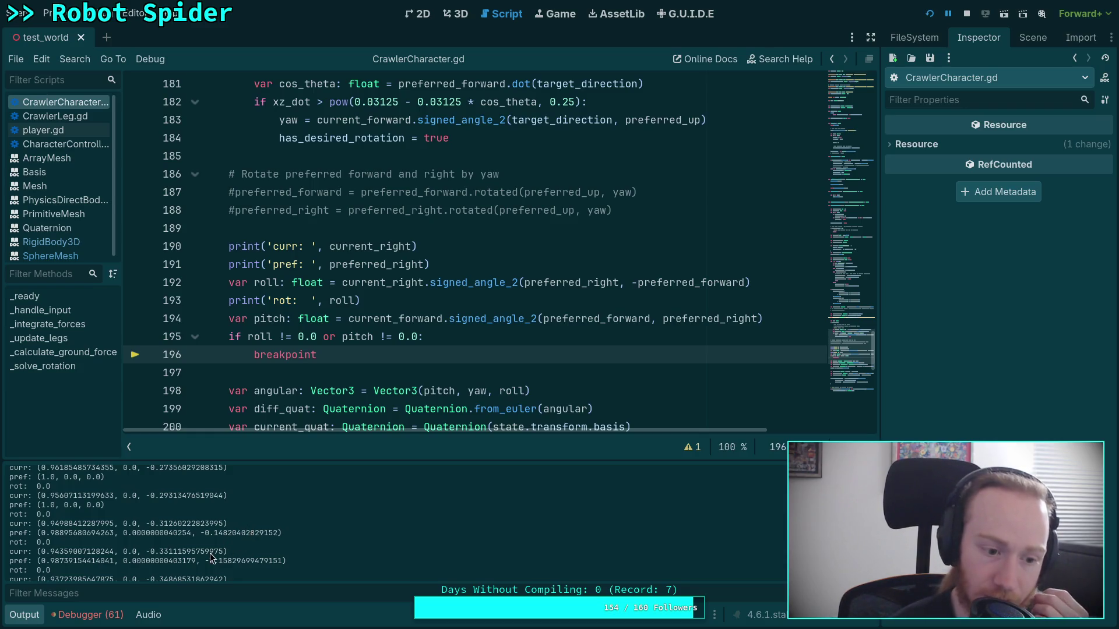
{"action": "scroll", "coordinate": [211, 558], "scroll_direction": "down", "scroll_amount": 1}
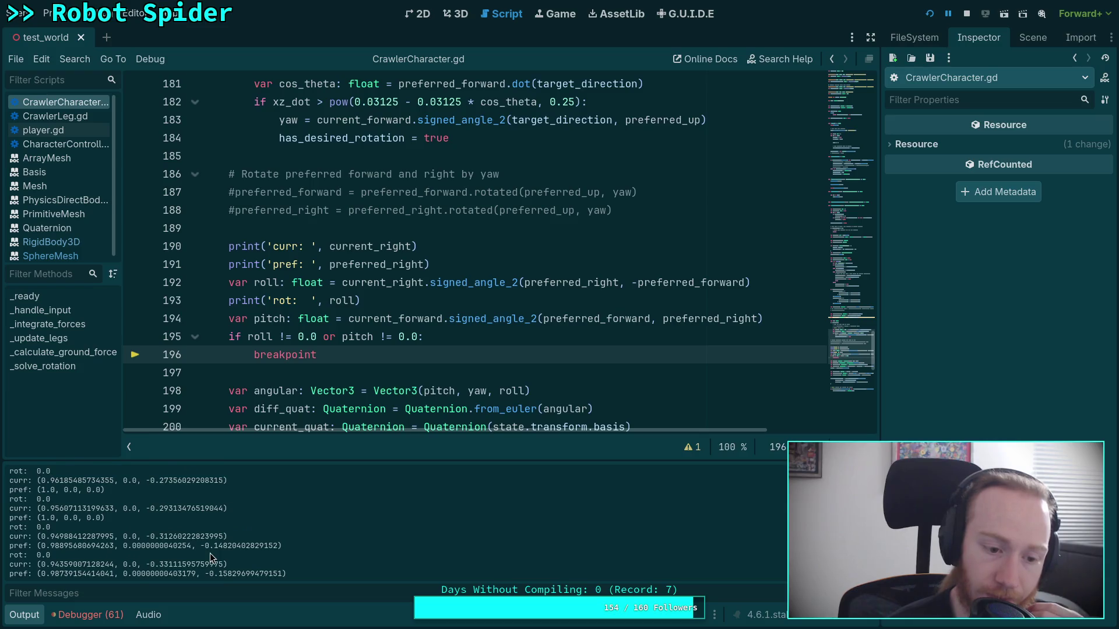
{"action": "scroll", "coordinate": [211, 558], "scroll_direction": "up", "scroll_amount": 1}
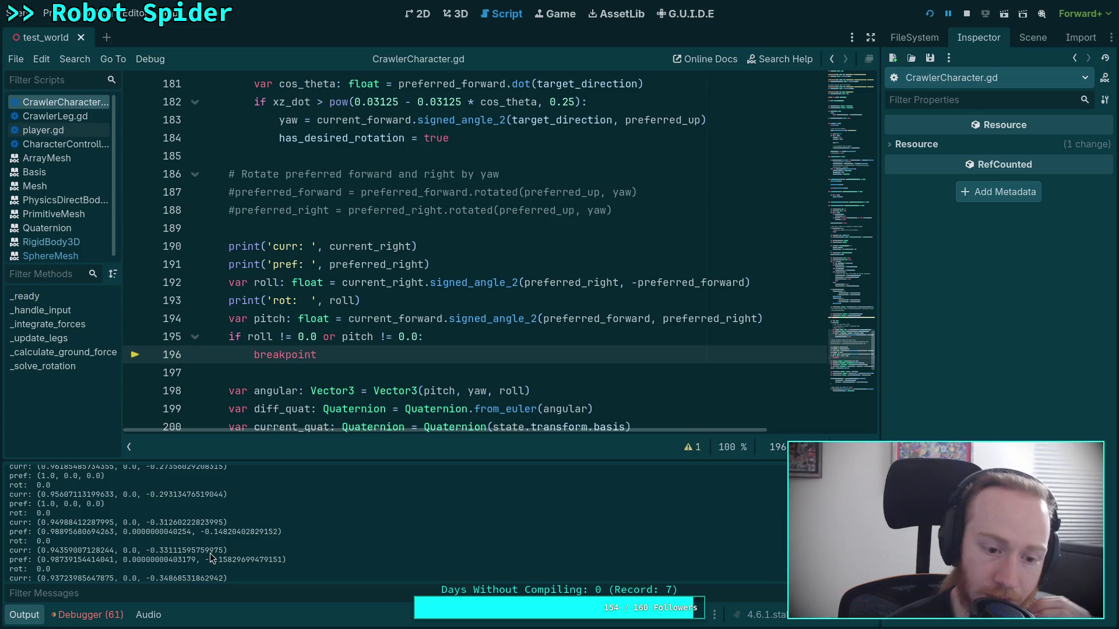
{"action": "scroll", "coordinate": [210, 554], "scroll_direction": "down", "scroll_amount": 1}
{"action": "scroll", "coordinate": [211, 558], "scroll_direction": "down", "scroll_amount": 1}
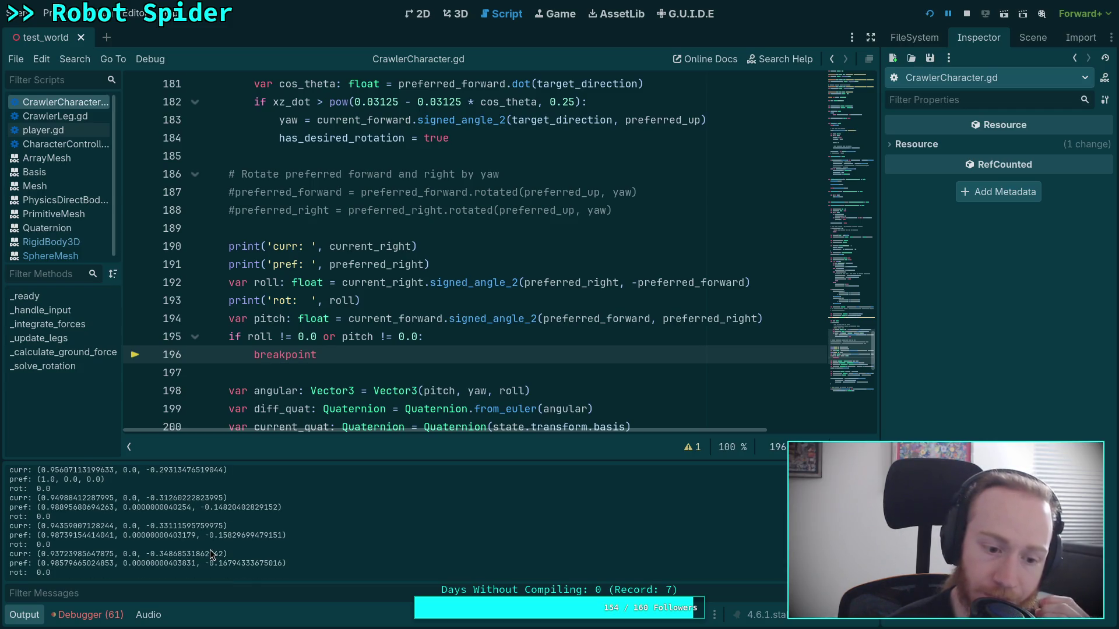
{"action": "double_click", "coordinate": [343, 264]}
{"action": "scroll", "coordinate": [373, 315], "scroll_direction": "up", "scroll_amount": 4}
{"action": "scroll", "coordinate": [384, 347], "scroll_direction": "up", "scroll_amount": 5}
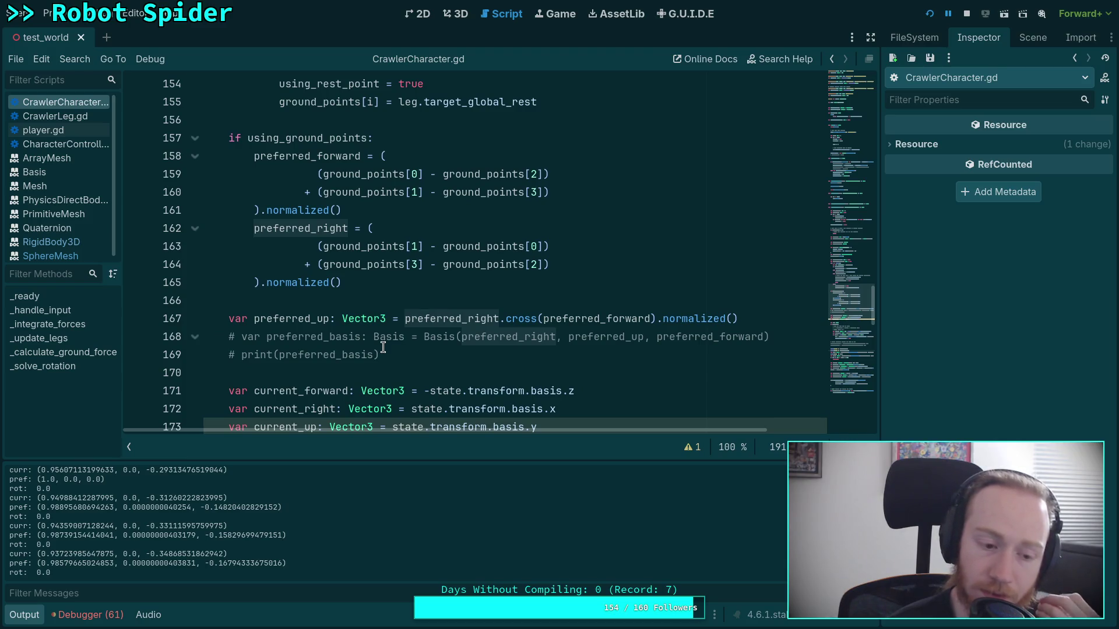
{"action": "left_click", "coordinate": [82, 613]}
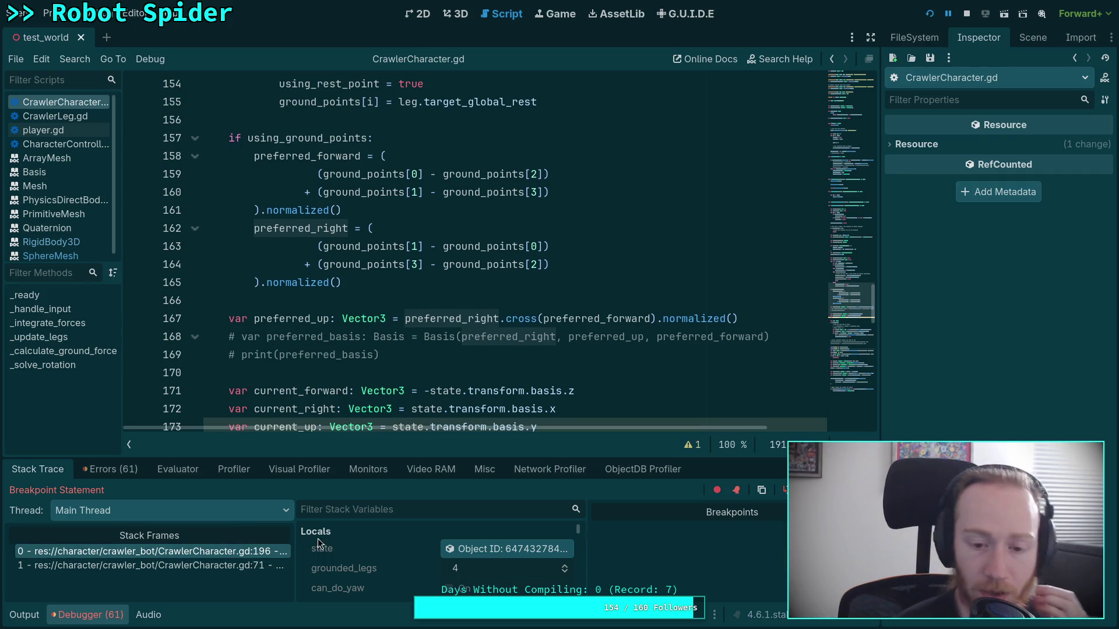
- Enlarge the locals area, expand ground_points to review its four positions, then show the Output log
{"action": "left_click_drag", "start_coordinate": [348, 462], "coordinate": [248, 434]}
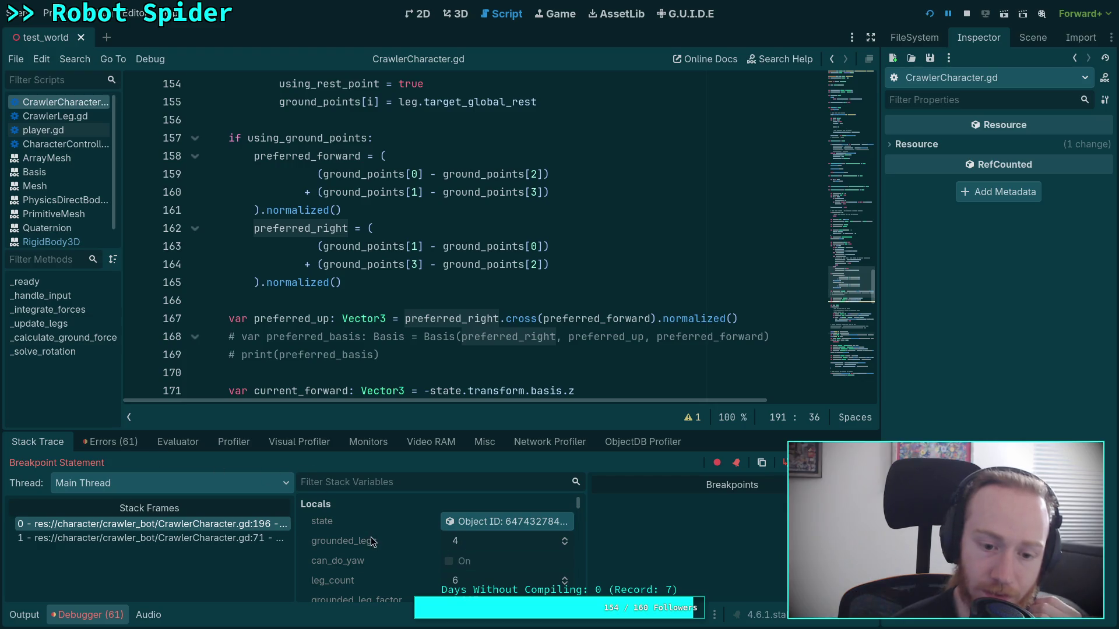
{"action": "scroll", "coordinate": [373, 541], "scroll_direction": "down", "scroll_amount": 2}
{"action": "scroll", "coordinate": [385, 539], "scroll_direction": "down", "scroll_amount": 5}
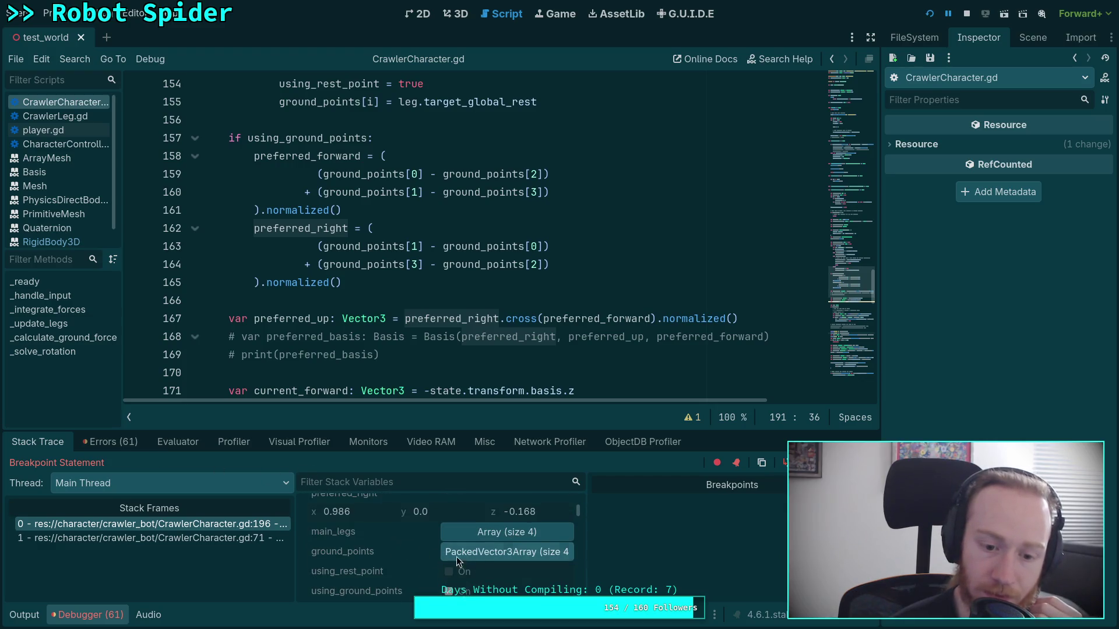
{"action": "left_click", "coordinate": [490, 554]}
{"action": "scroll", "coordinate": [408, 551], "scroll_direction": "down", "scroll_amount": 4}
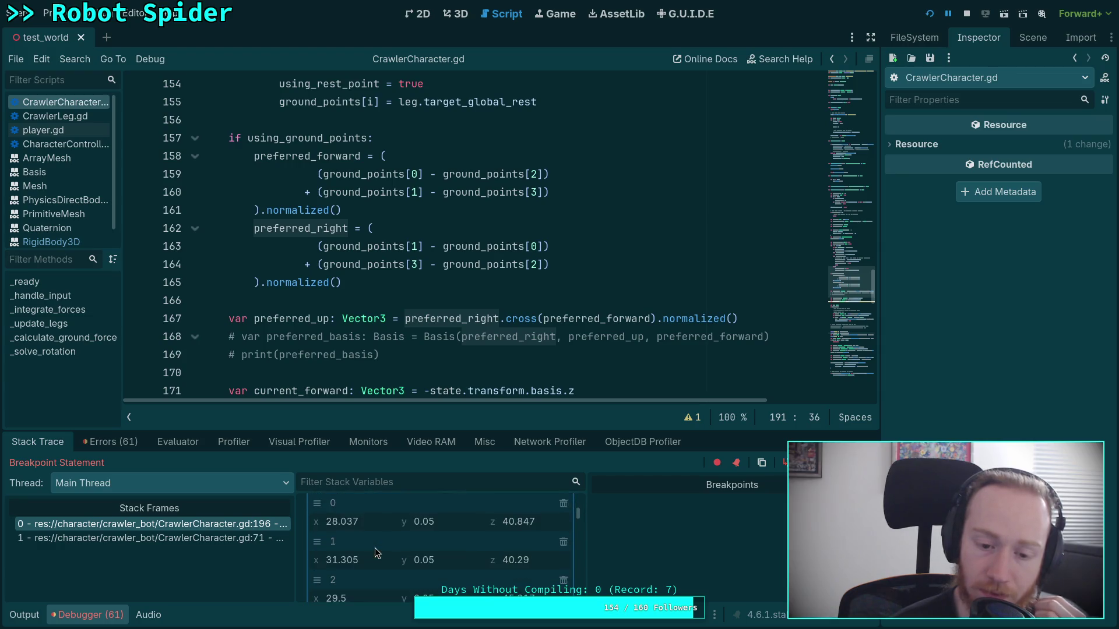
{"action": "scroll", "coordinate": [376, 548], "scroll_direction": "down", "scroll_amount": 1}
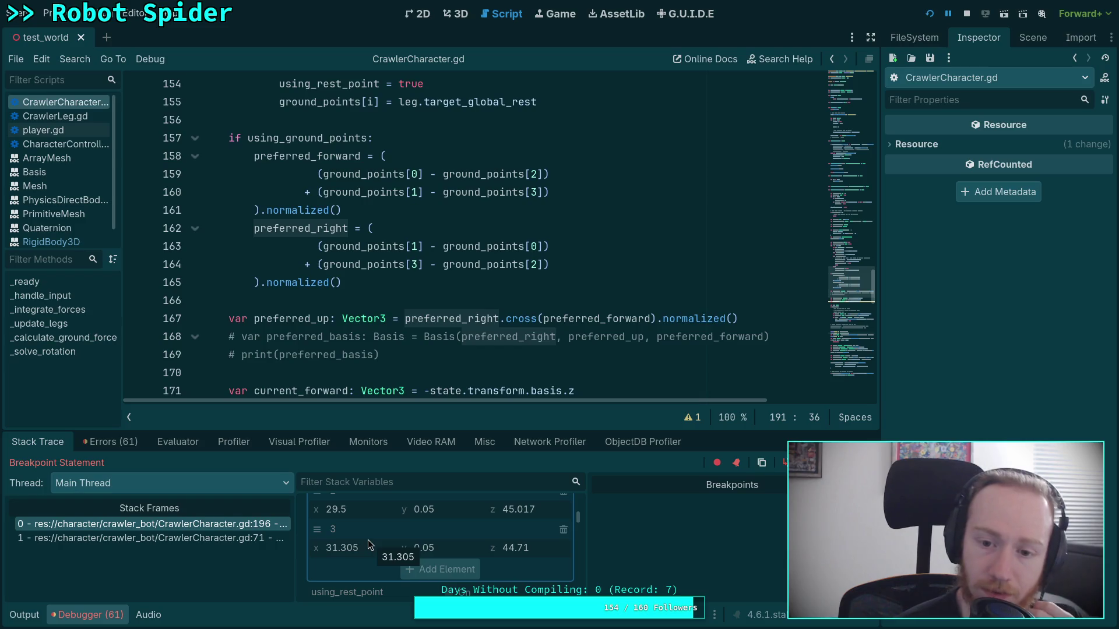
{"action": "scroll", "coordinate": [368, 540], "scroll_direction": "up", "scroll_amount": 3}
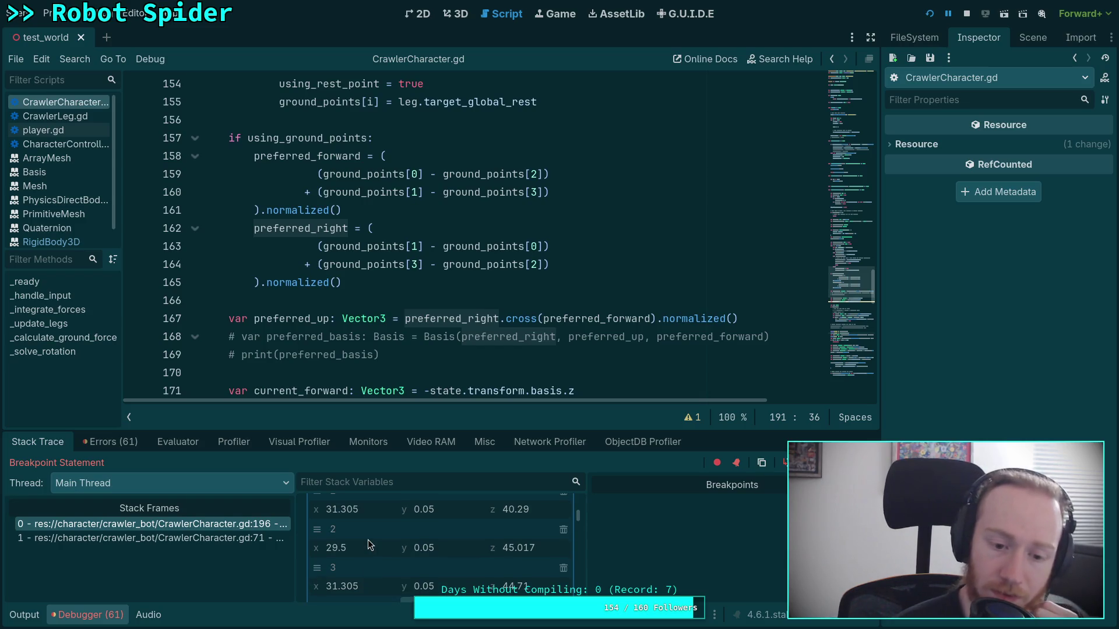
{"action": "scroll", "coordinate": [368, 540], "scroll_direction": "up", "scroll_amount": 5}
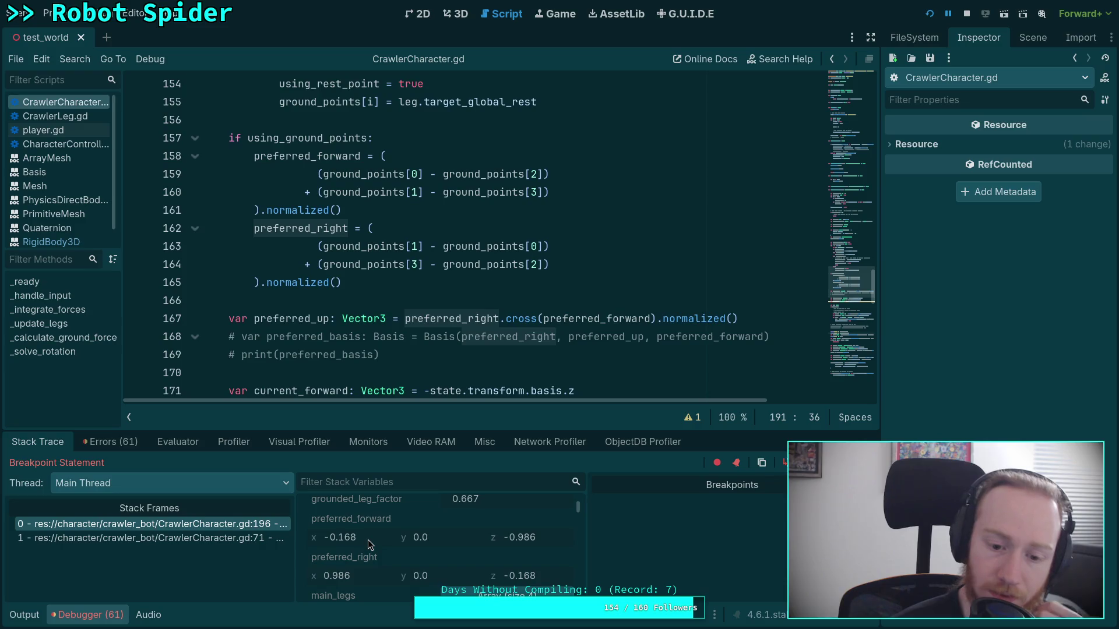
{"action": "left_click", "coordinate": [24, 615]}
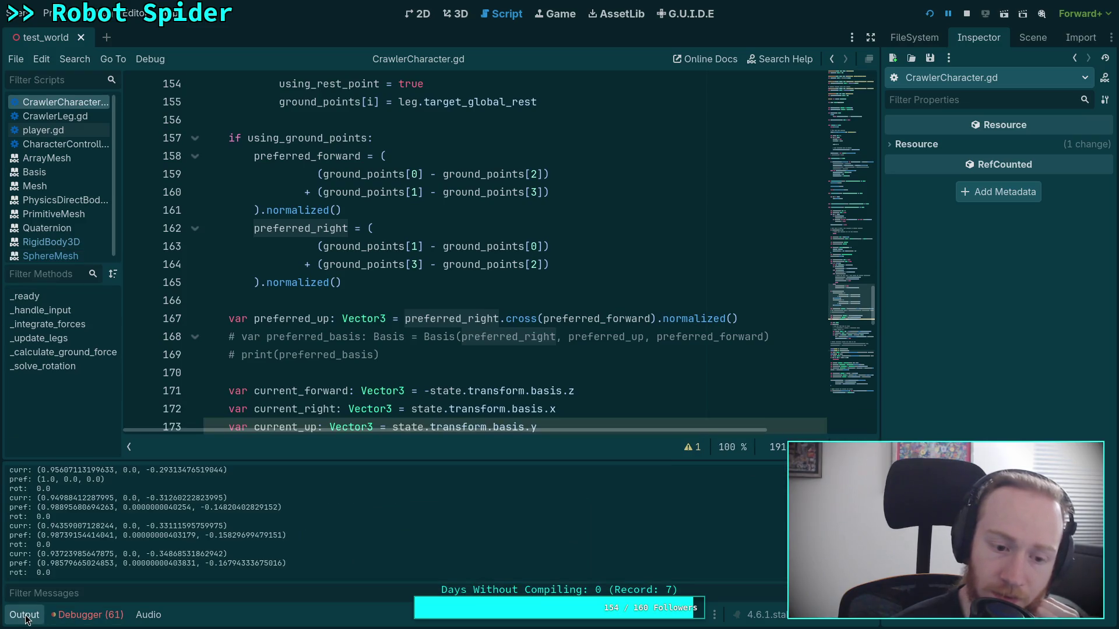
- Return to the Debugger stack variables and scroll through preferred_forward and the other locals
{"action": "left_click", "coordinate": [86, 617]}
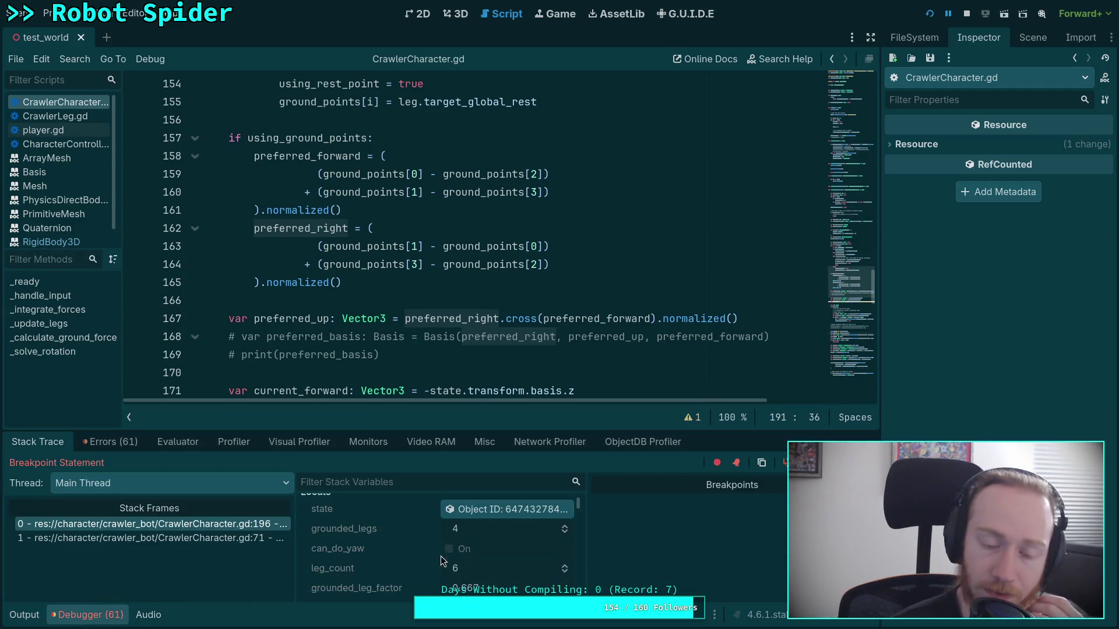
{"action": "scroll", "coordinate": [441, 556], "scroll_direction": "down", "scroll_amount": 1}
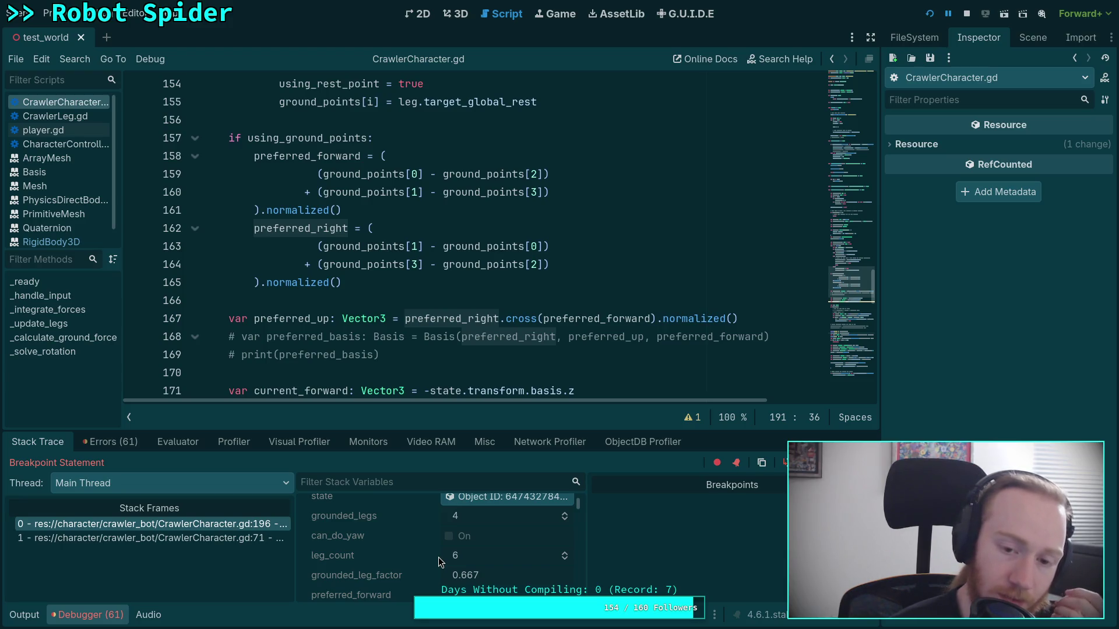
{"action": "scroll", "coordinate": [438, 557], "scroll_direction": "down", "scroll_amount": 2}
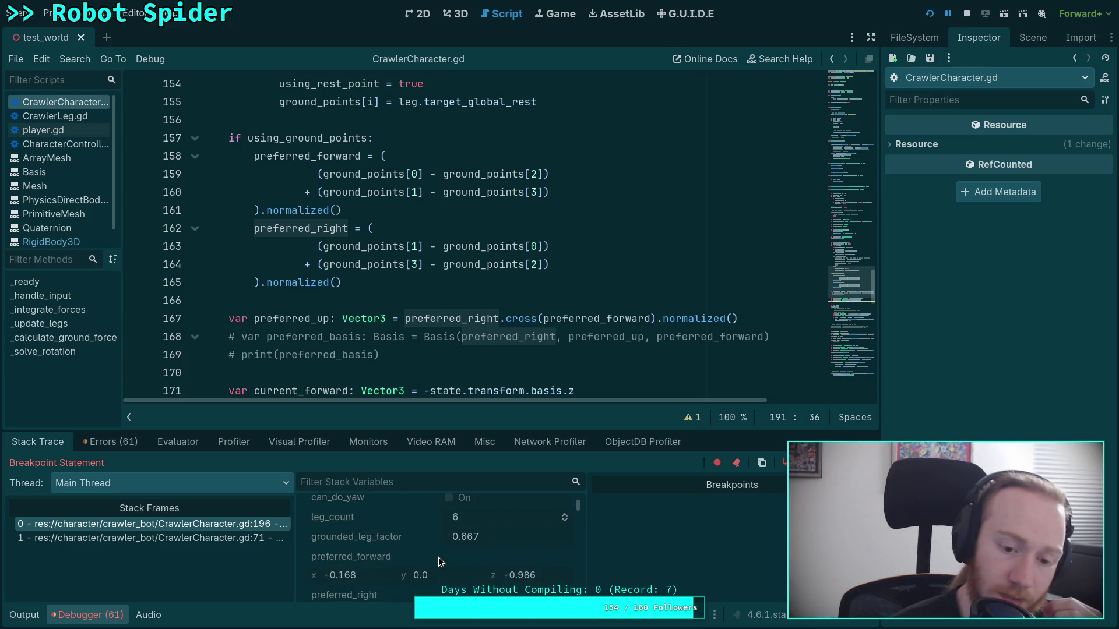
{"action": "scroll", "coordinate": [438, 557], "scroll_direction": "down", "scroll_amount": 2}
{"action": "scroll", "coordinate": [439, 557], "scroll_direction": "down", "scroll_amount": 2}
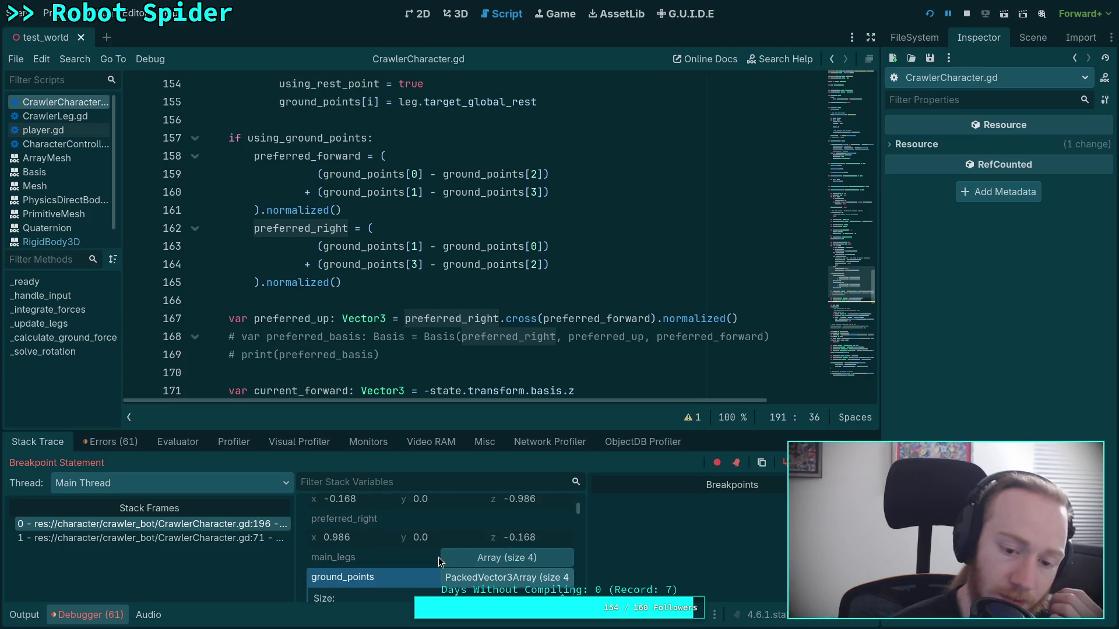
{"action": "scroll", "coordinate": [438, 558], "scroll_direction": "down", "scroll_amount": 2}
{"action": "scroll", "coordinate": [390, 518], "scroll_direction": "up", "scroll_amount": 2}
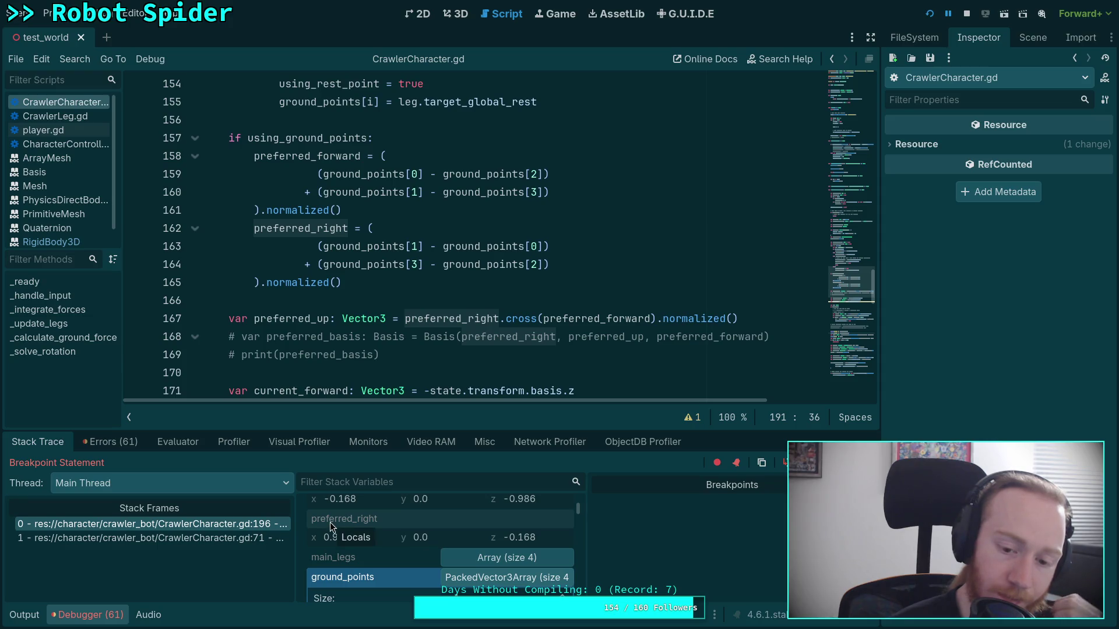
{"action": "scroll", "coordinate": [330, 522], "scroll_direction": "down", "scroll_amount": 3}
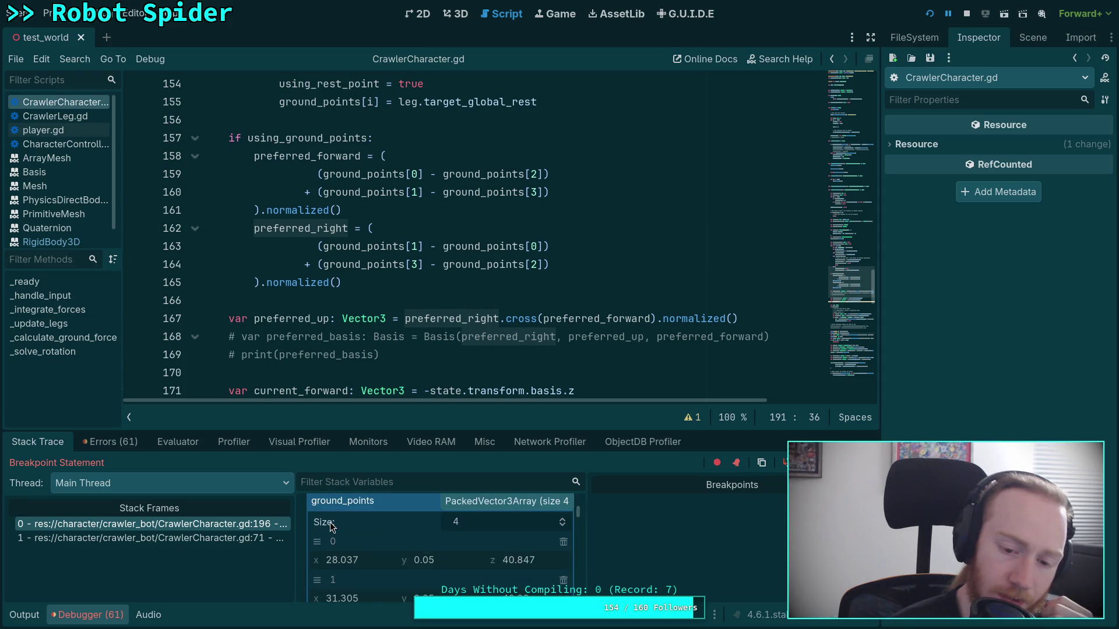
{"action": "scroll", "coordinate": [329, 527], "scroll_direction": "down", "scroll_amount": 1}
{"action": "scroll", "coordinate": [429, 520], "scroll_direction": "up", "scroll_amount": 1}
- Re-expand ground_points, scroll on to current_forward and current_right, then show the Output log
{"action": "left_click", "coordinate": [477, 516]}
{"action": "left_click", "coordinate": [477, 516]}
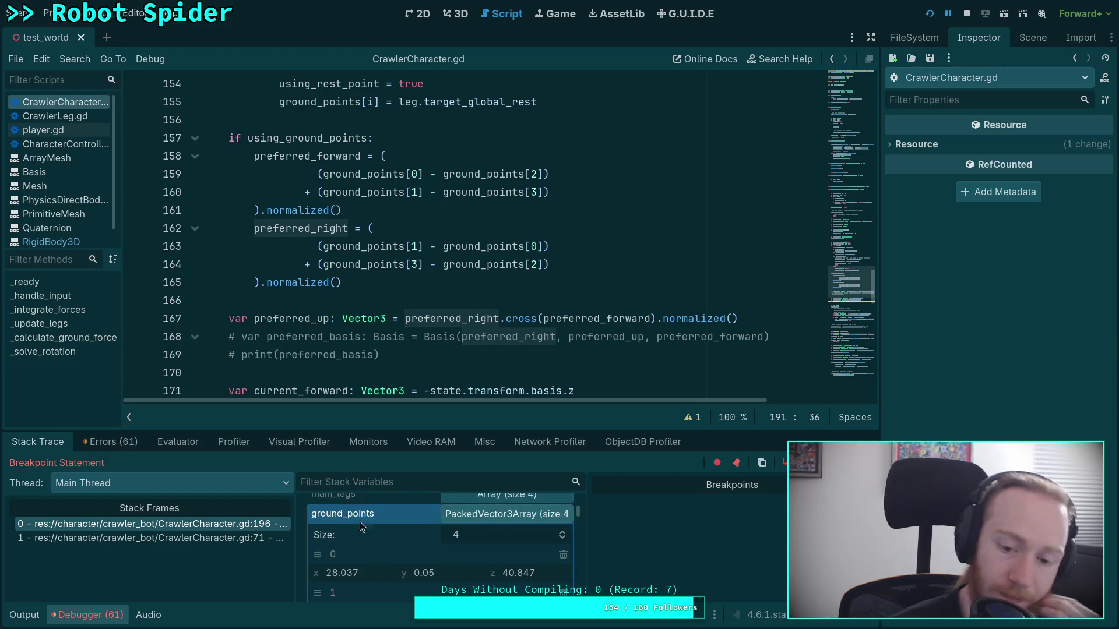
{"action": "scroll", "coordinate": [367, 527], "scroll_direction": "down", "scroll_amount": 2}
{"action": "scroll", "coordinate": [435, 509], "scroll_direction": "down", "scroll_amount": 4}
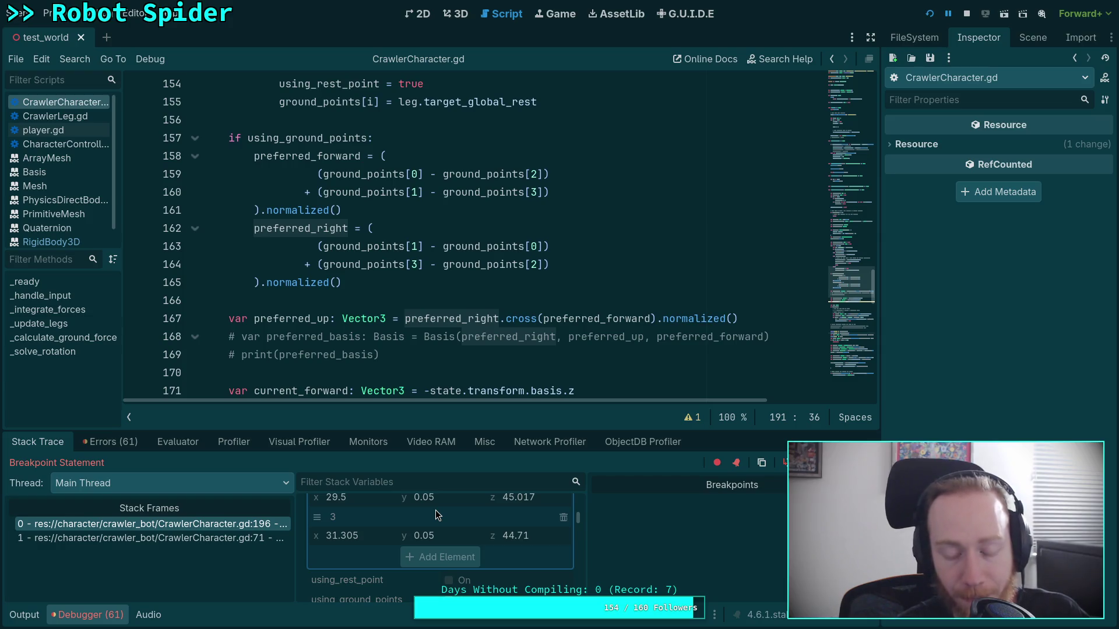
{"action": "scroll", "coordinate": [436, 509], "scroll_direction": "down", "scroll_amount": 2}
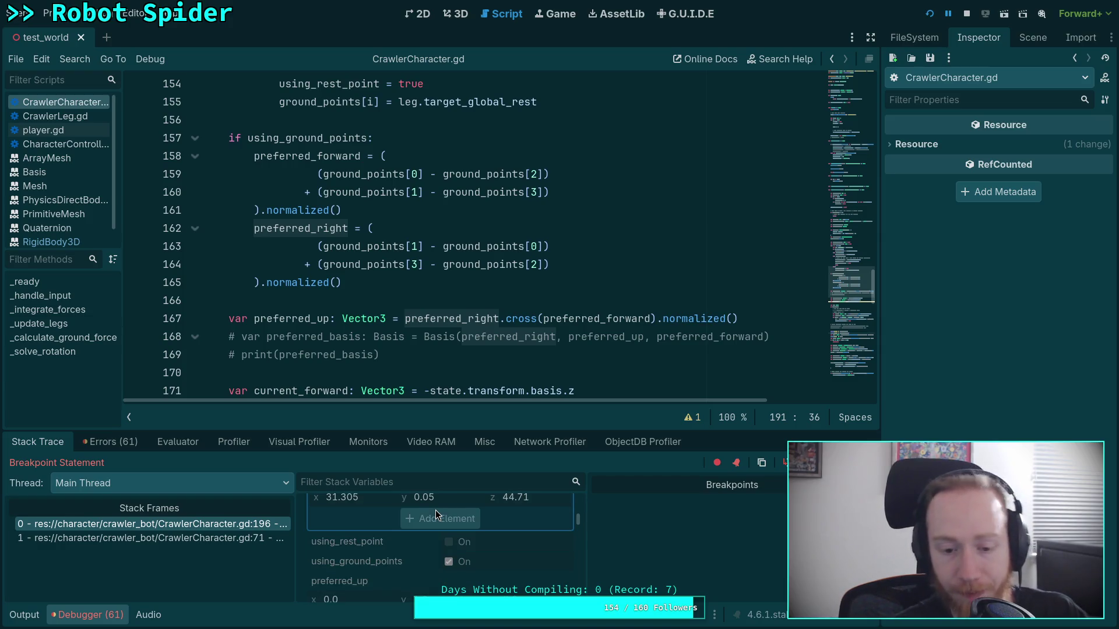
{"action": "scroll", "coordinate": [435, 510], "scroll_direction": "down", "scroll_amount": 2}
{"action": "scroll", "coordinate": [400, 527], "scroll_direction": "down", "scroll_amount": 2}
{"action": "scroll", "coordinate": [401, 527], "scroll_direction": "down", "scroll_amount": 1}
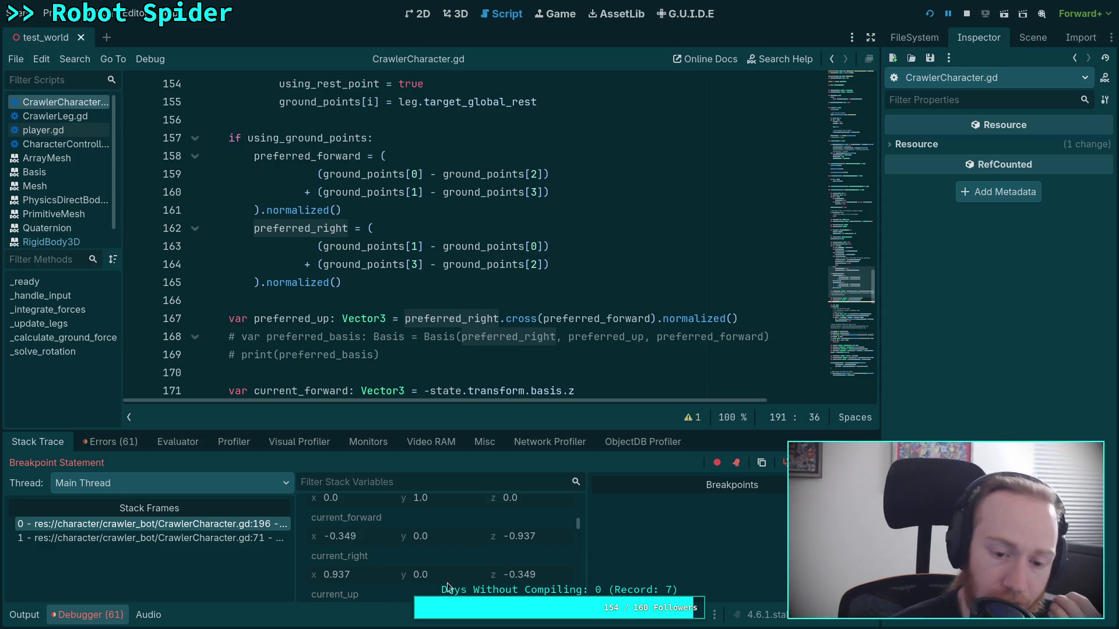
{"action": "left_click", "coordinate": [21, 614]}
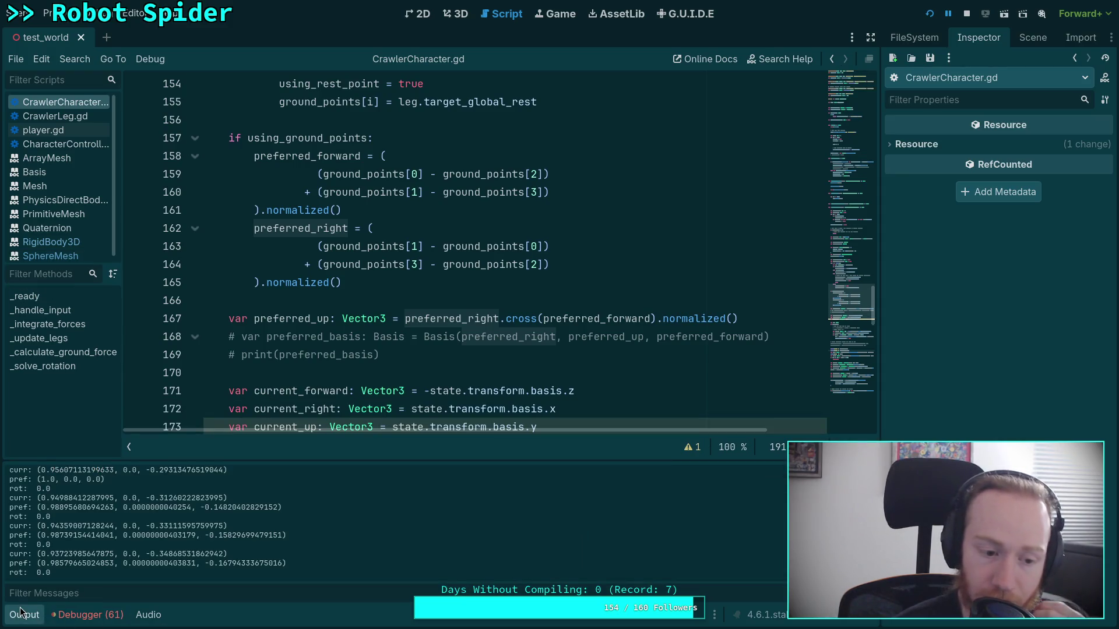
{"action": "scroll", "coordinate": [338, 331], "scroll_direction": "down", "scroll_amount": 3}
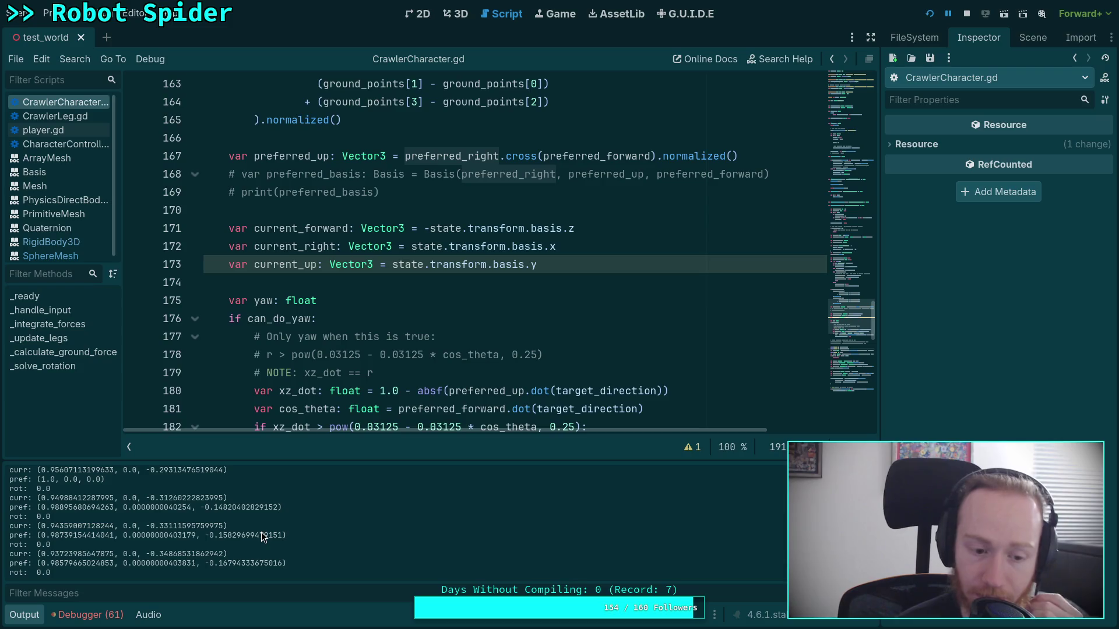
{"action": "scroll", "coordinate": [408, 291], "scroll_direction": "down", "scroll_amount": 4}
{"action": "double_click", "coordinate": [417, 373]}
{"action": "scroll", "coordinate": [434, 379], "scroll_direction": "down", "scroll_amount": 2}
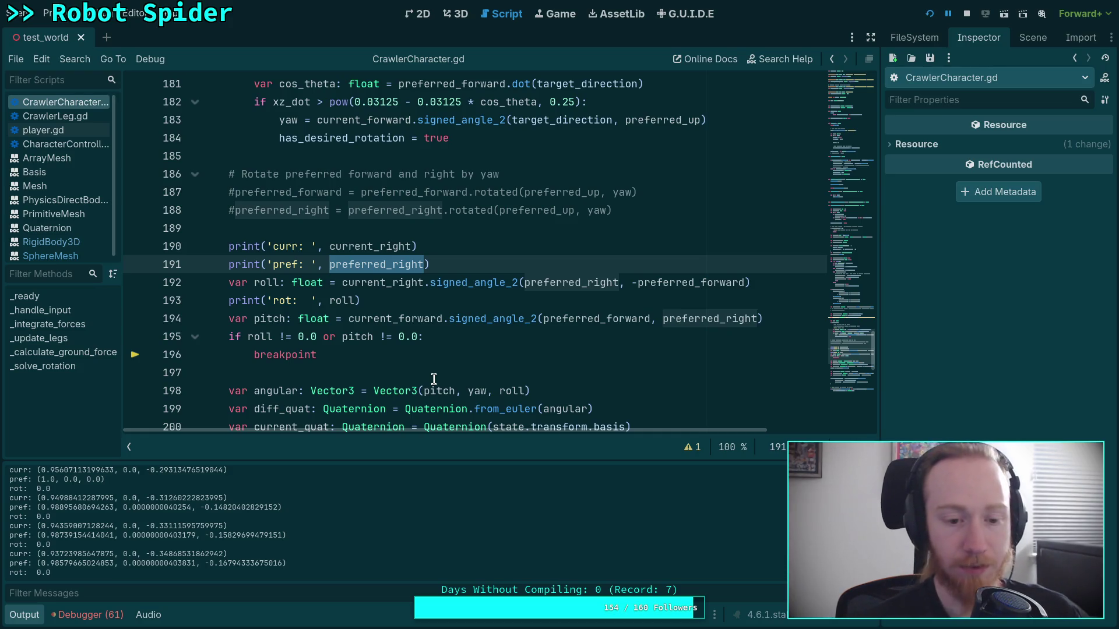
- Hide the output log to view more of the script, then show it again
{"action": "scroll", "coordinate": [416, 326], "scroll_direction": "down", "scroll_amount": 2}
{"action": "scroll", "coordinate": [404, 362], "scroll_direction": "up", "scroll_amount": 1}
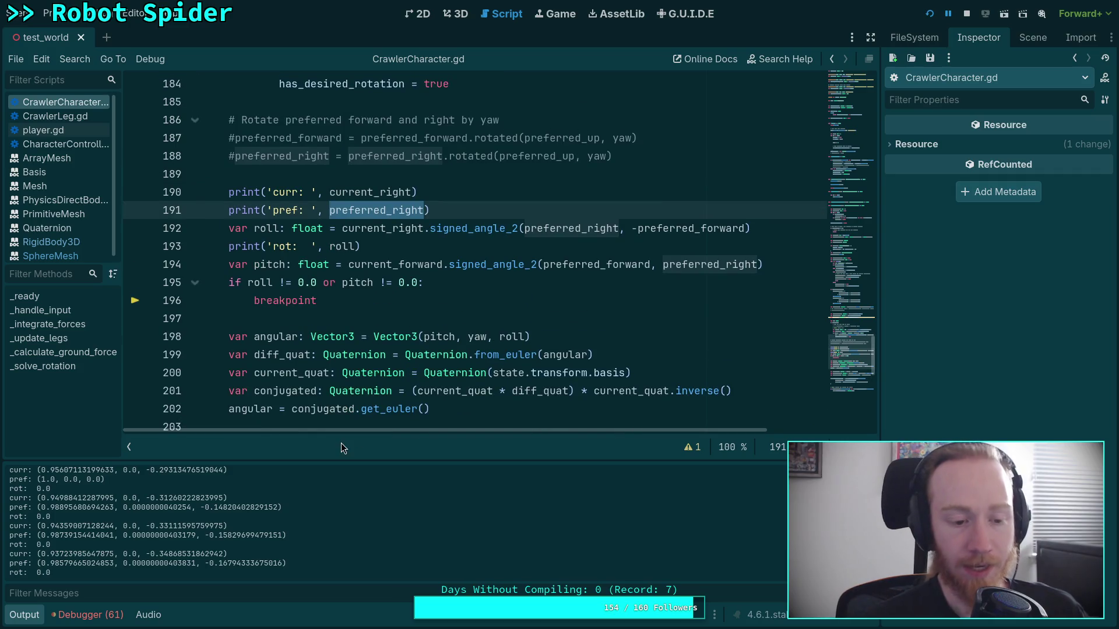
{"action": "left_click", "coordinate": [32, 619]}
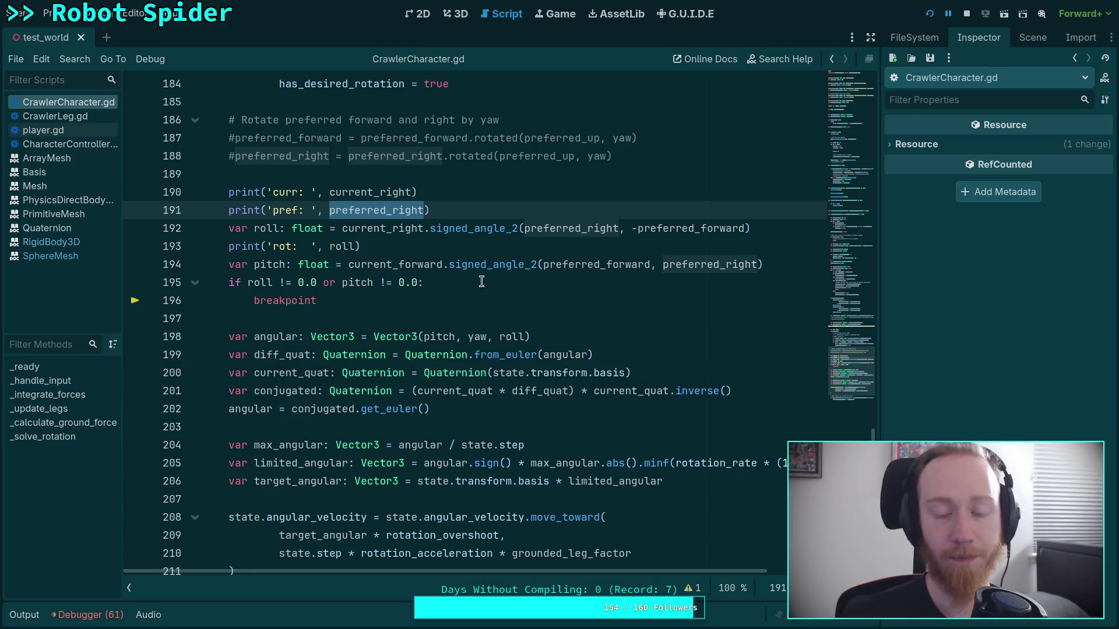
{"action": "scroll", "coordinate": [583, 374], "scroll_direction": "up", "scroll_amount": 1}
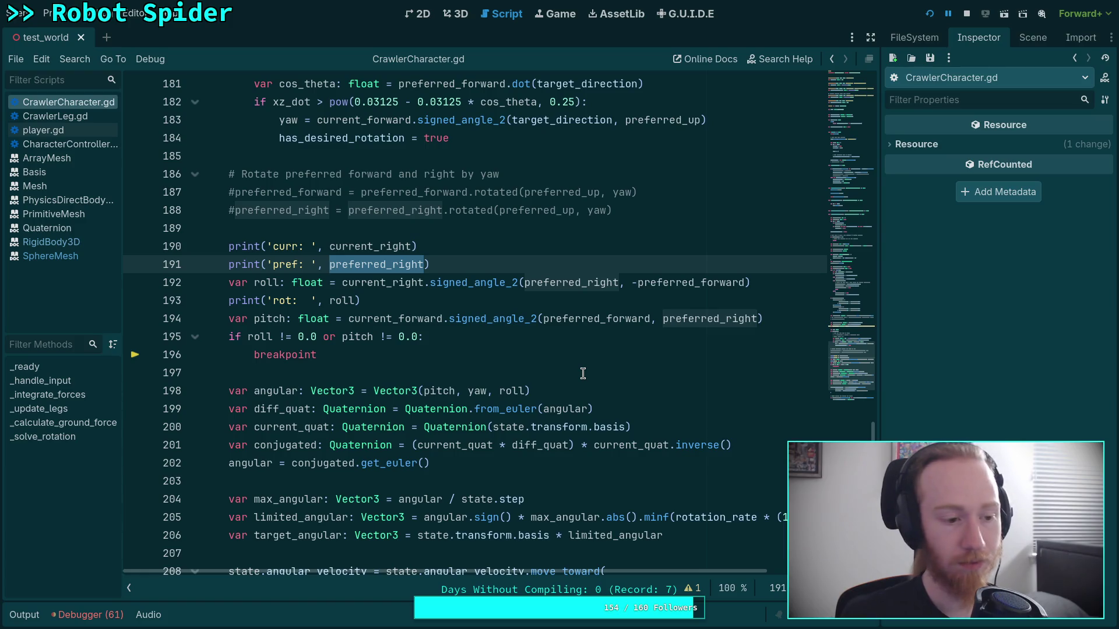
{"action": "left_click", "coordinate": [17, 619]}
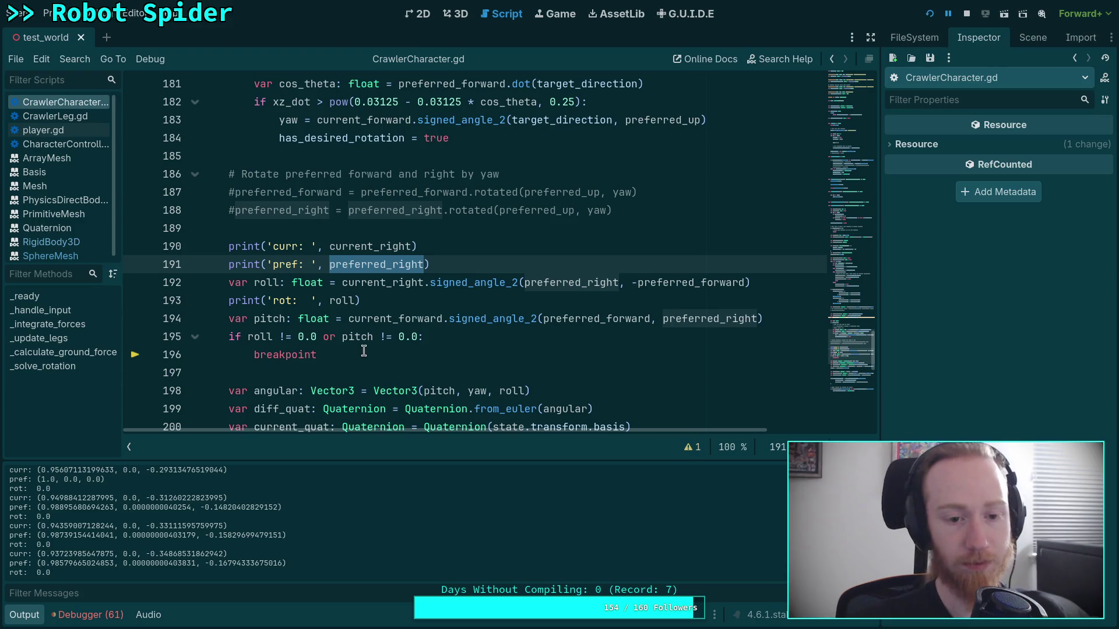
- Delete the roll/pitch conditional breakpoint lines 195–196 and stop the running game with F8
{"action": "left_click", "coordinate": [407, 301]}
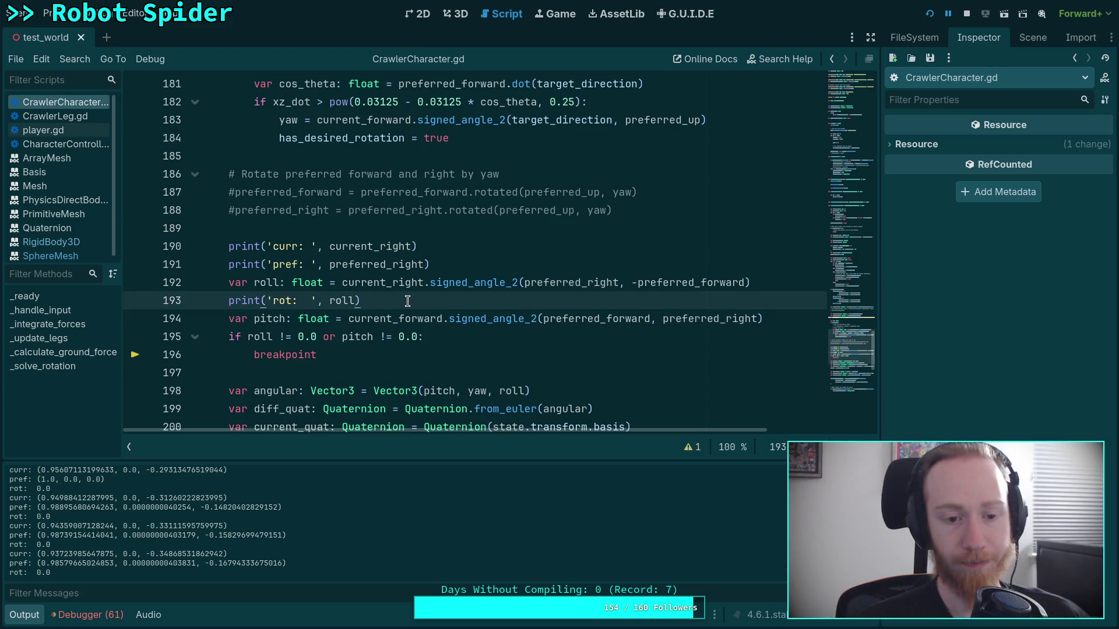
{"action": "double_click", "coordinate": [667, 283]}
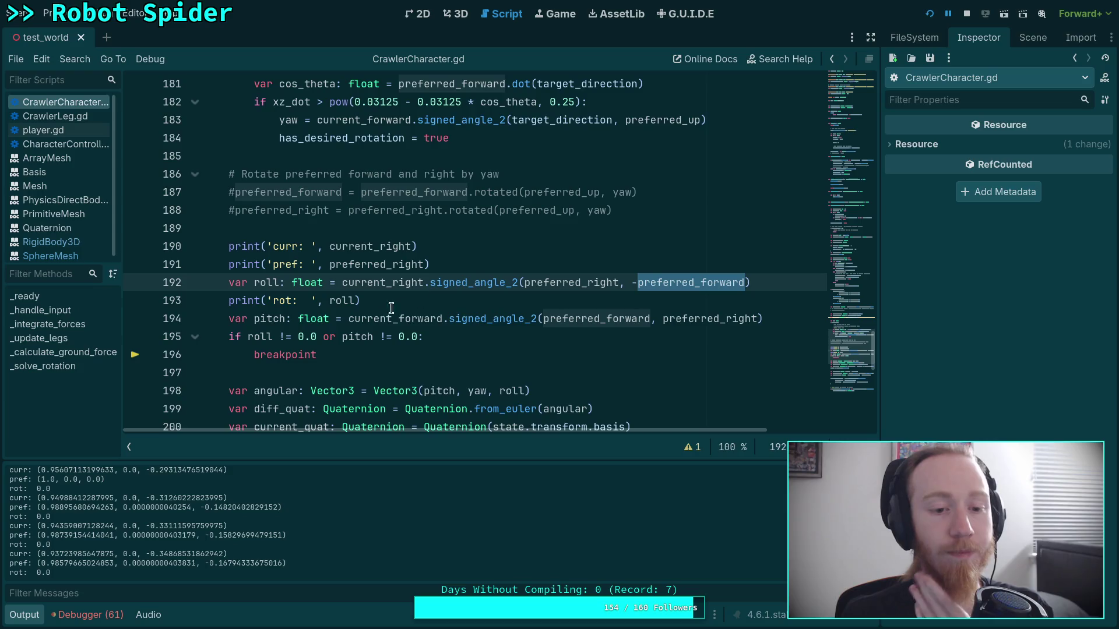
{"action": "left_click_drag", "start_coordinate": [345, 355], "coordinate": [764, 319]}
{"action": "key", "text": "BackSpace"}
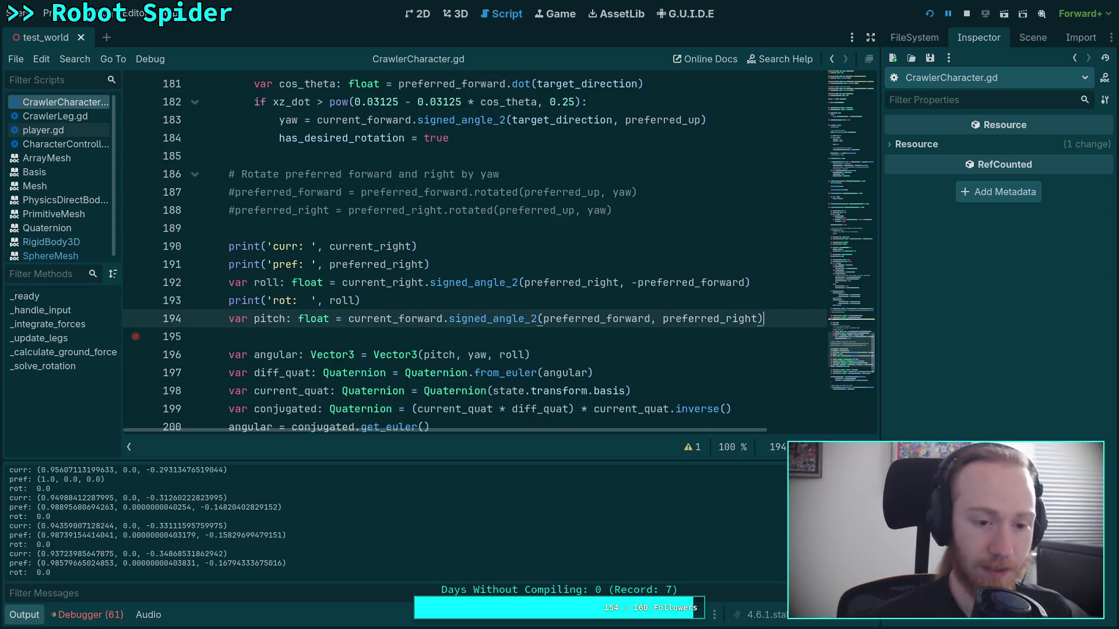
{"action": "key", "text": "F8"}
- Rerun the game, watch the spider walk while rot logs about 0.061–0.081, then close it
{"action": "left_click", "coordinate": [932, 18]}
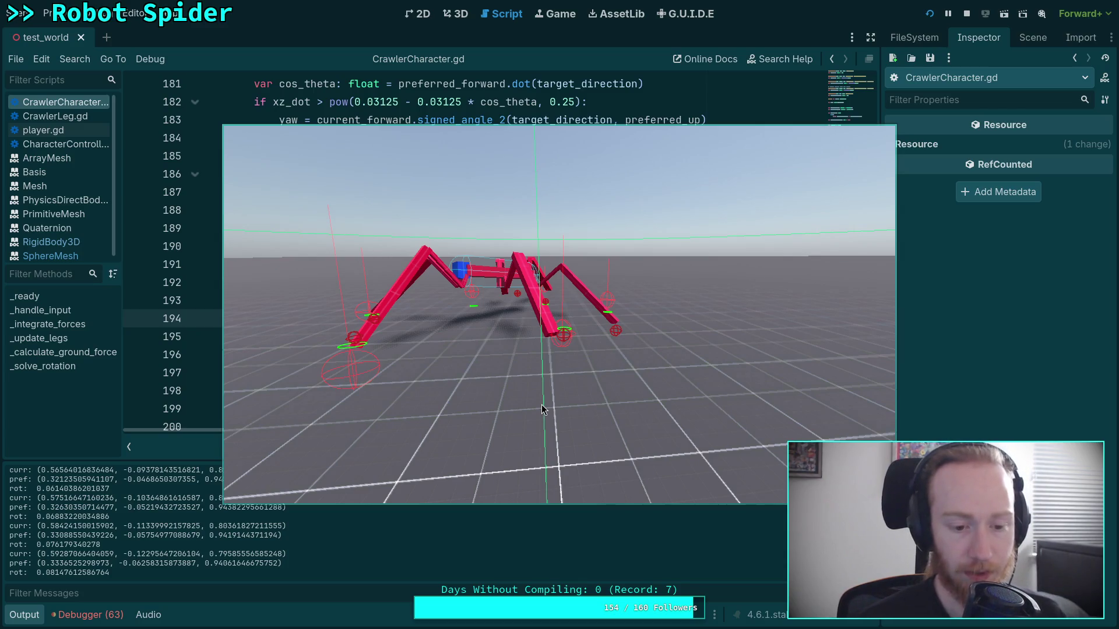
{"action": "key", "text": "Escape"}
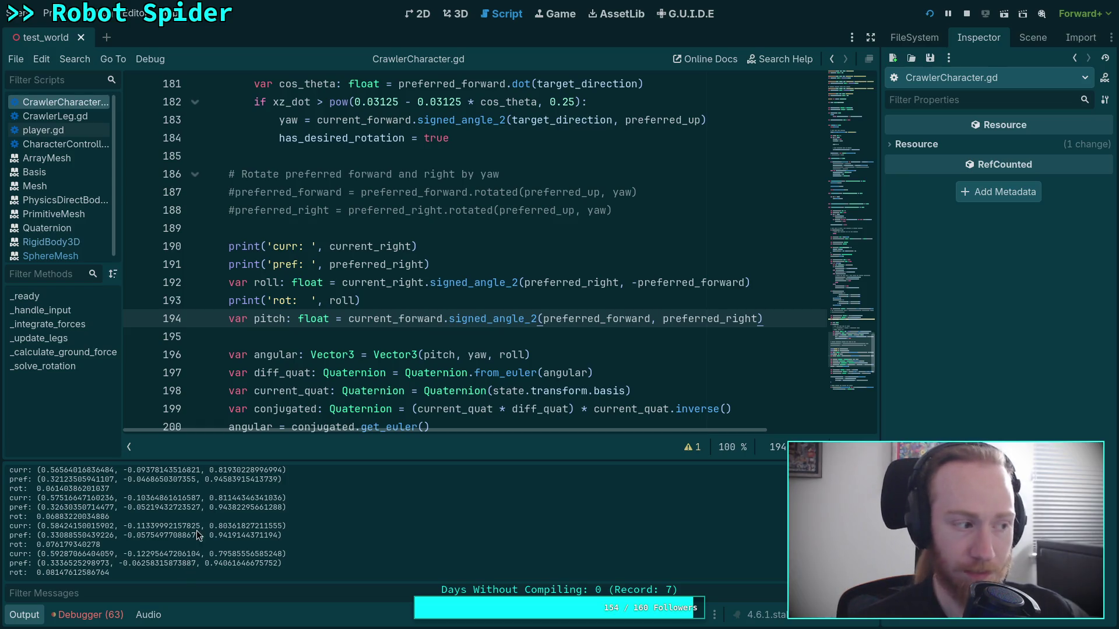
- Stop debugging and move the curr/pref prints below roll and the rot print below pitch
{"action": "left_click", "coordinate": [967, 13]}
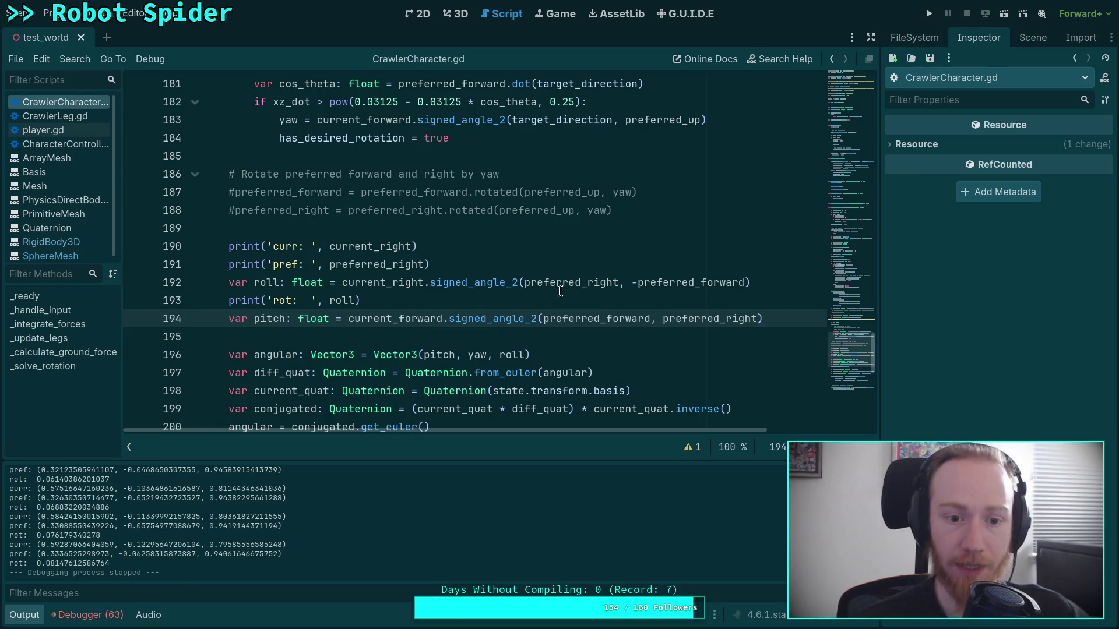
{"action": "left_click", "coordinate": [283, 303]}
{"action": "left_click_drag", "start_coordinate": [349, 246], "coordinate": [349, 264]}
{"action": "key", "text": "alt+Down"}
{"action": "key", "text": "Down"}
{"action": "key", "text": "alt+Down"}
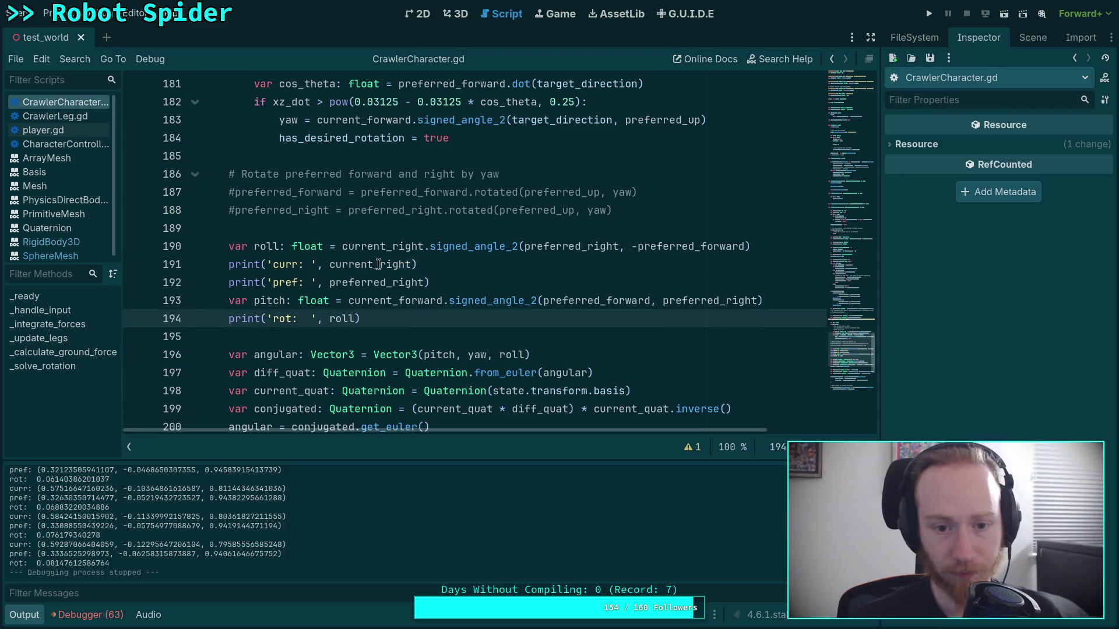
- Print current_forward, preferred_forward and pitch instead of the right vectors and roll, then save and run
{"action": "left_click", "coordinate": [379, 264]}
{"action": "left_click_drag", "start_coordinate": [373, 264], "coordinate": [412, 260]}
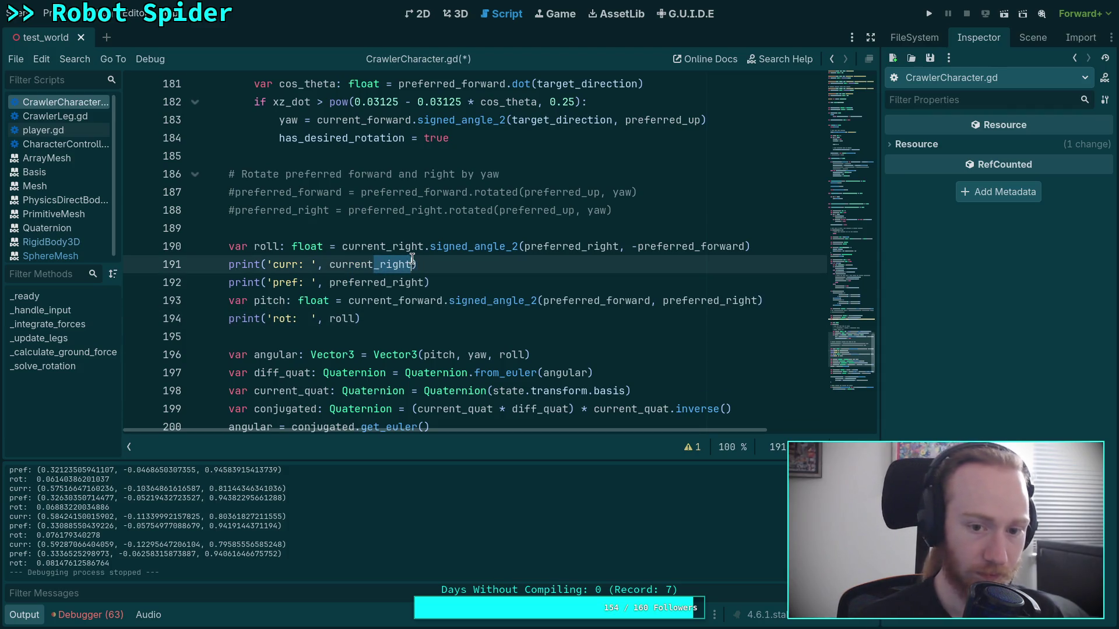
{"action": "type", "text": "_forward"}
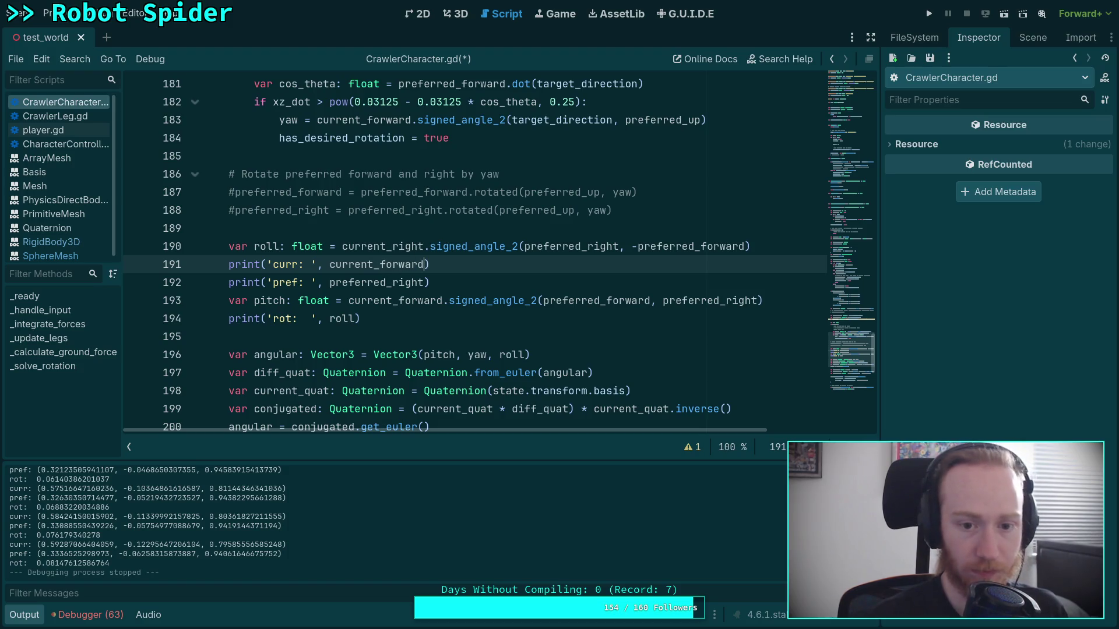
{"action": "key", "text": "Down"}
{"action": "key", "text": "shift+Left"}
{"action": "key", "text": "shift+Left"}
{"action": "key", "text": "shift+Left"}
{"action": "type", "text": "fo"}
{"action": "key", "text": "Return"}
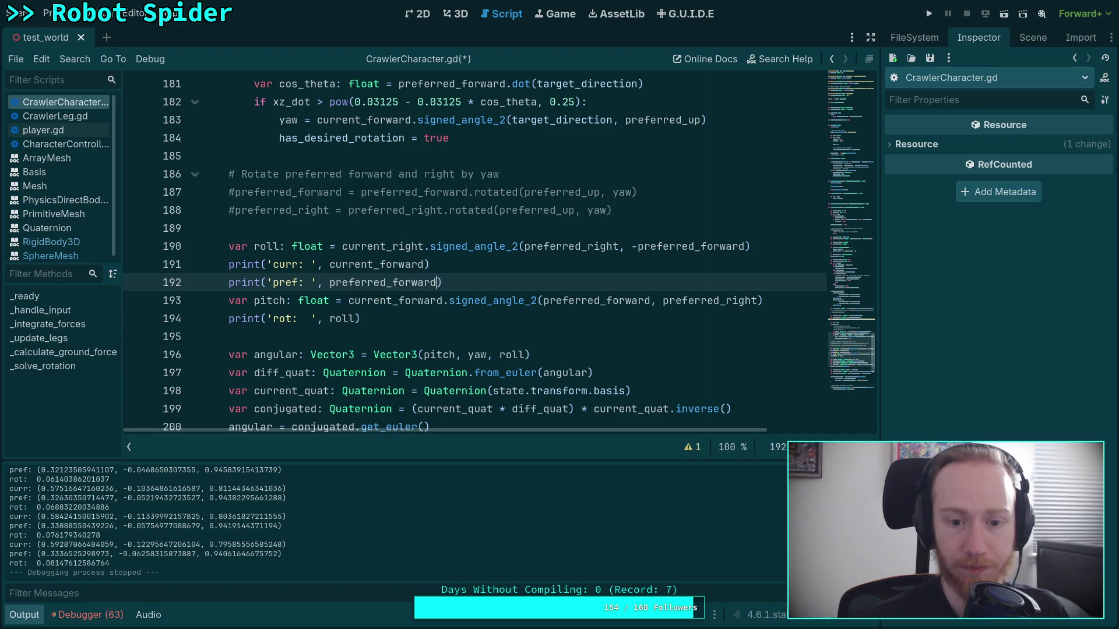
{"action": "double_click", "coordinate": [336, 317]}
{"action": "type", "text": "pitch"}
{"action": "key", "text": "F5"}
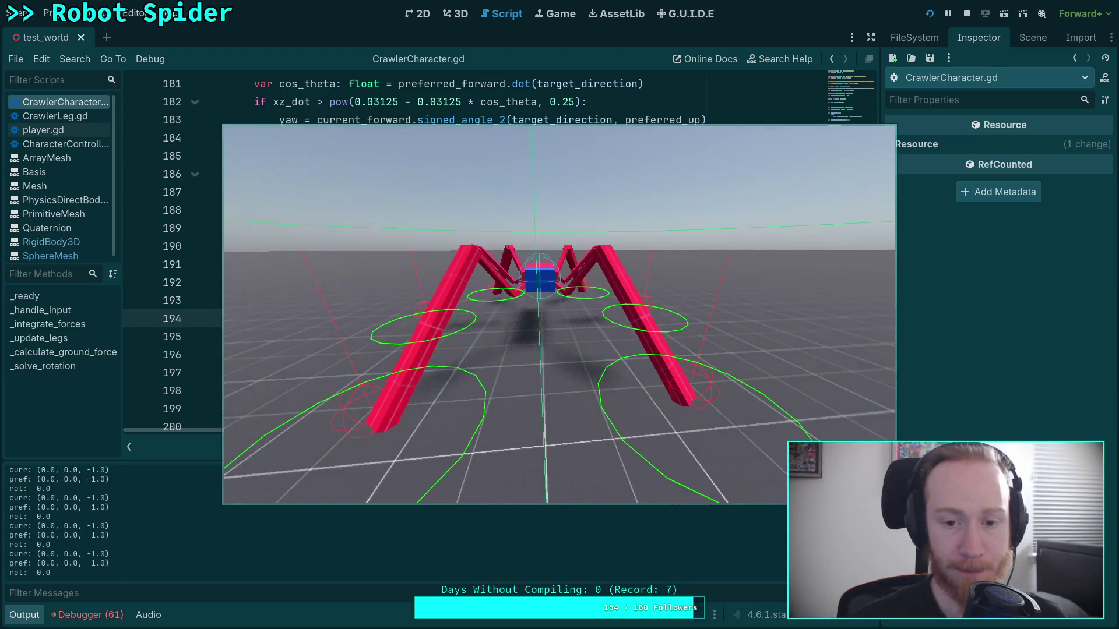
- Walk the spider forward with W and turn it with S, then switch back to the editor
{"action": "key", "text": "w"}
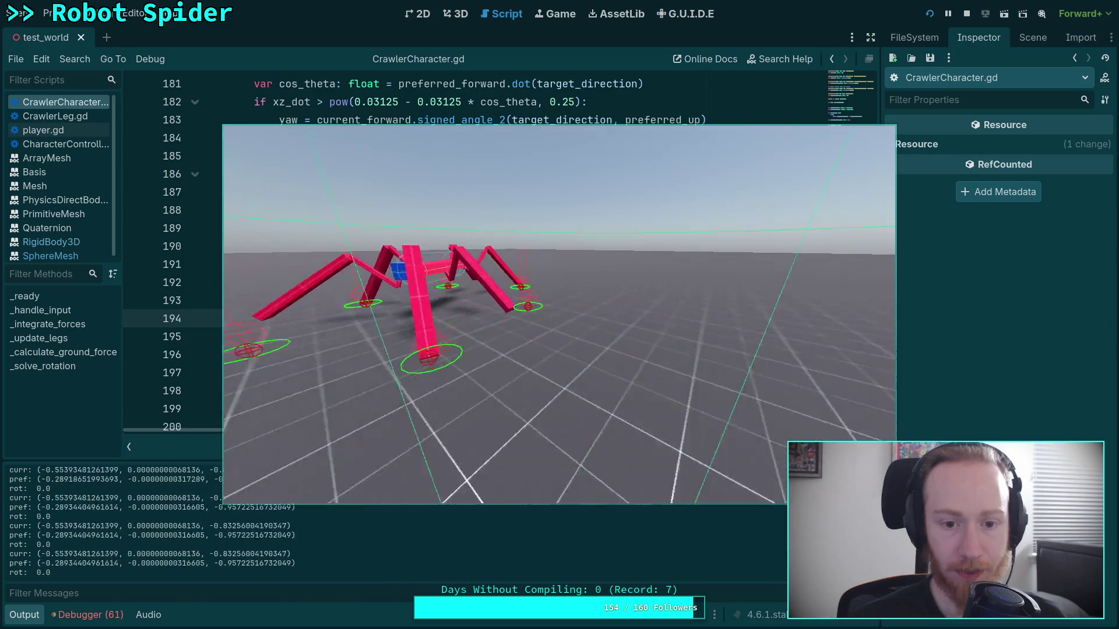
{"action": "key", "text": "s"}
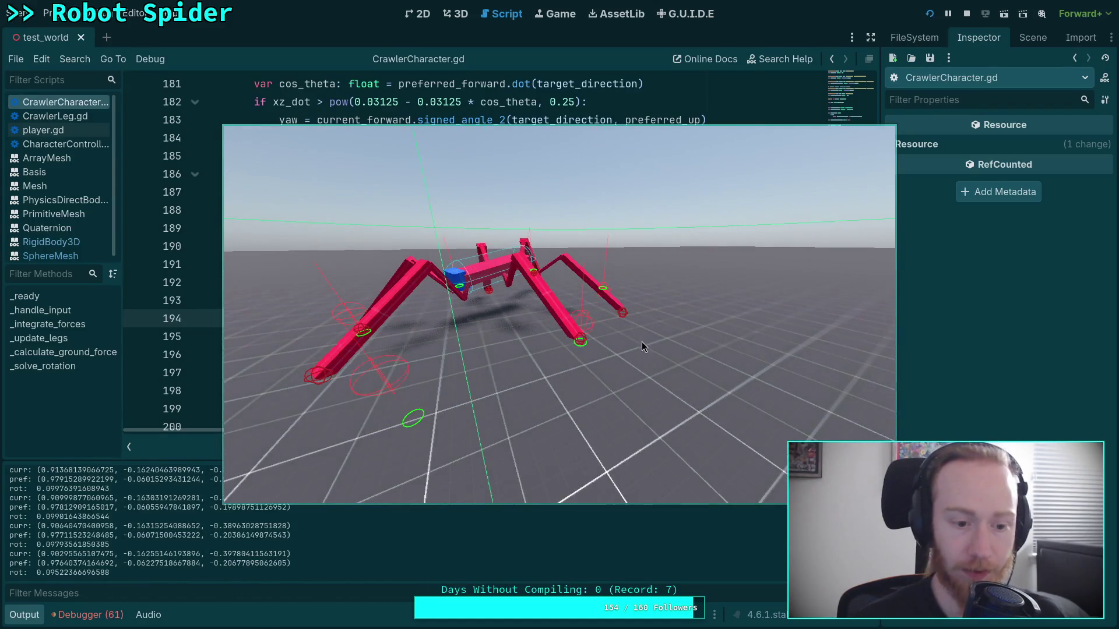
{"action": "key", "text": "alt+Tab"}
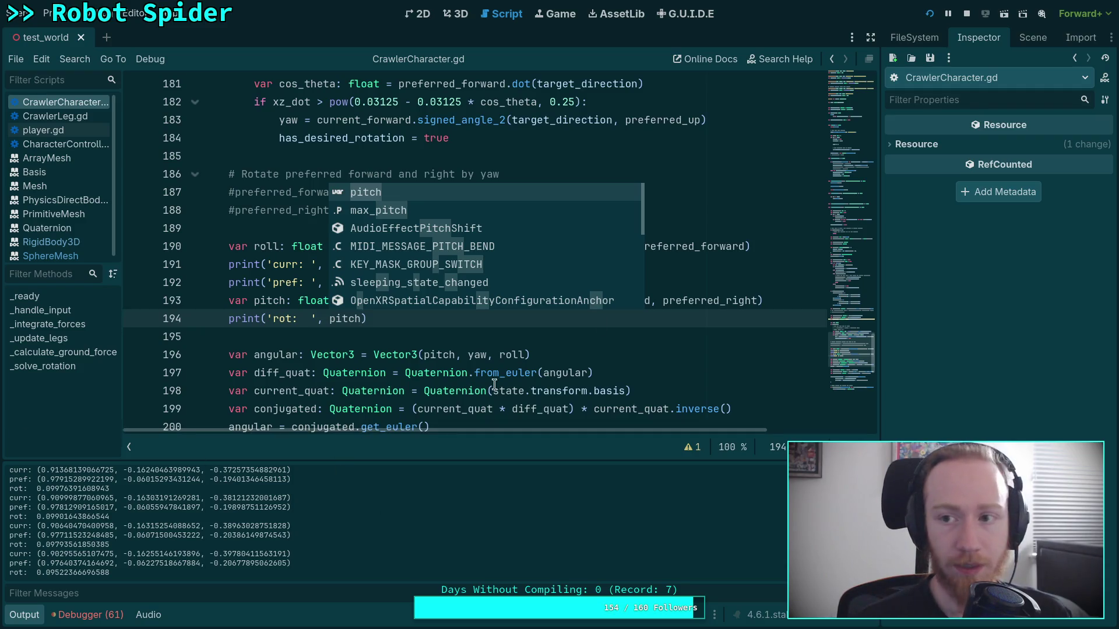
{"action": "left_click", "coordinate": [276, 338]}
{"action": "scroll", "coordinate": [292, 341], "scroll_direction": "down", "scroll_amount": 6}
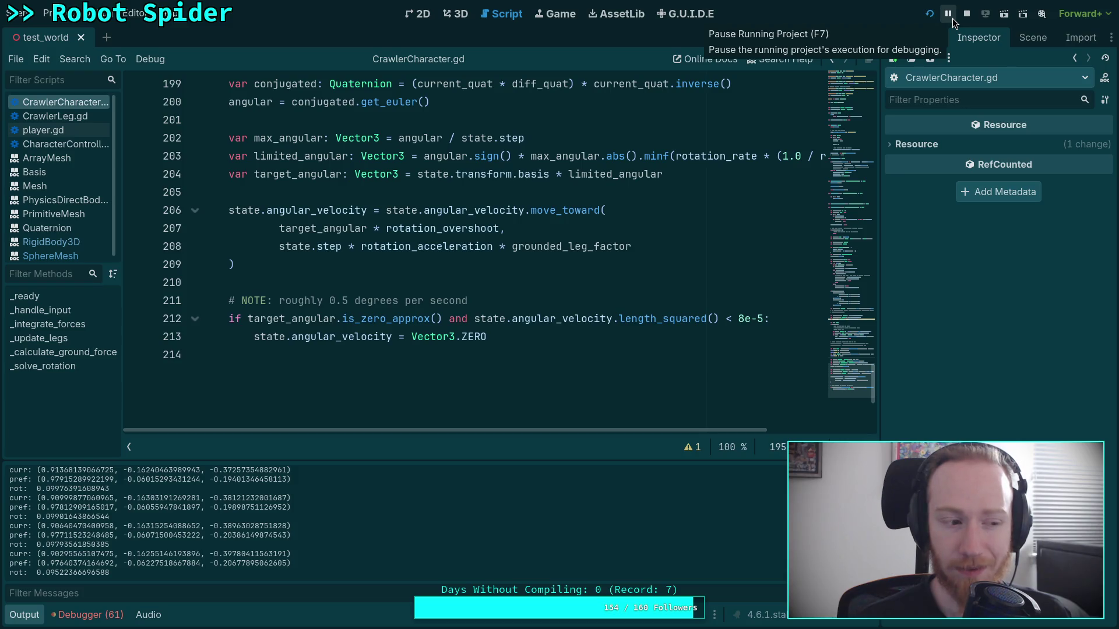
{"action": "scroll", "coordinate": [506, 326], "scroll_direction": "up", "scroll_amount": 2}
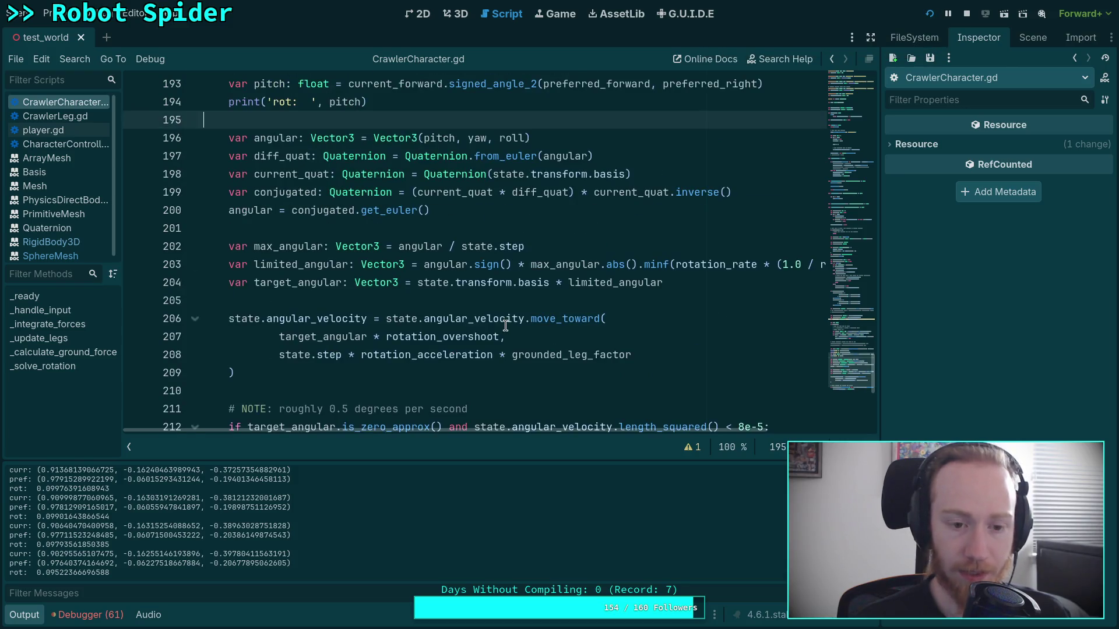
{"action": "left_click", "coordinate": [280, 384]}
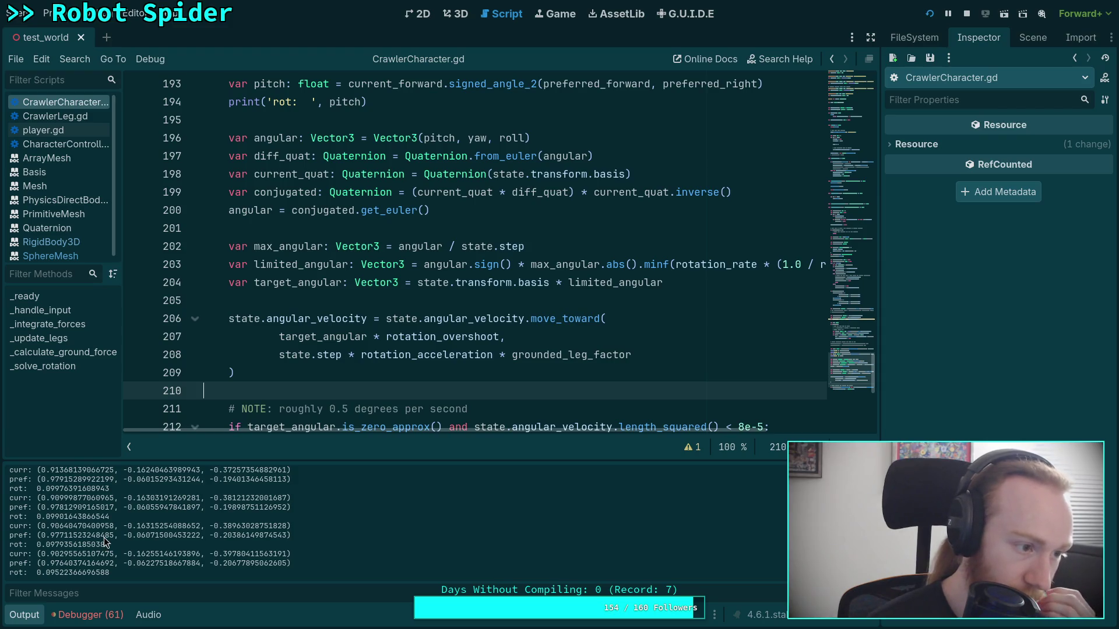
{"action": "left_click", "coordinate": [455, 13]}
{"action": "mouse_move", "coordinate": [149, 212]}
{"action": "left_mouse_down"}
{"action": "mouse_move", "coordinate": [569, 375]}
{"action": "mouse_move", "coordinate": [544, 302]}
{"action": "mouse_move", "coordinate": [344, 329]}
{"action": "left_mouse_up"}
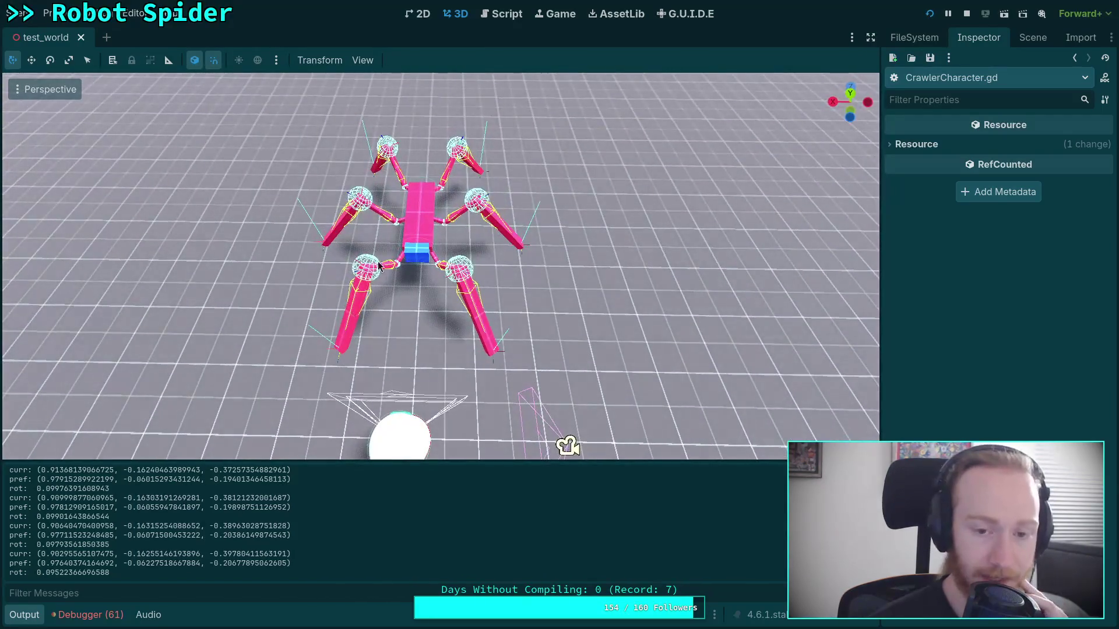
{"action": "left_click", "coordinate": [515, 17]}
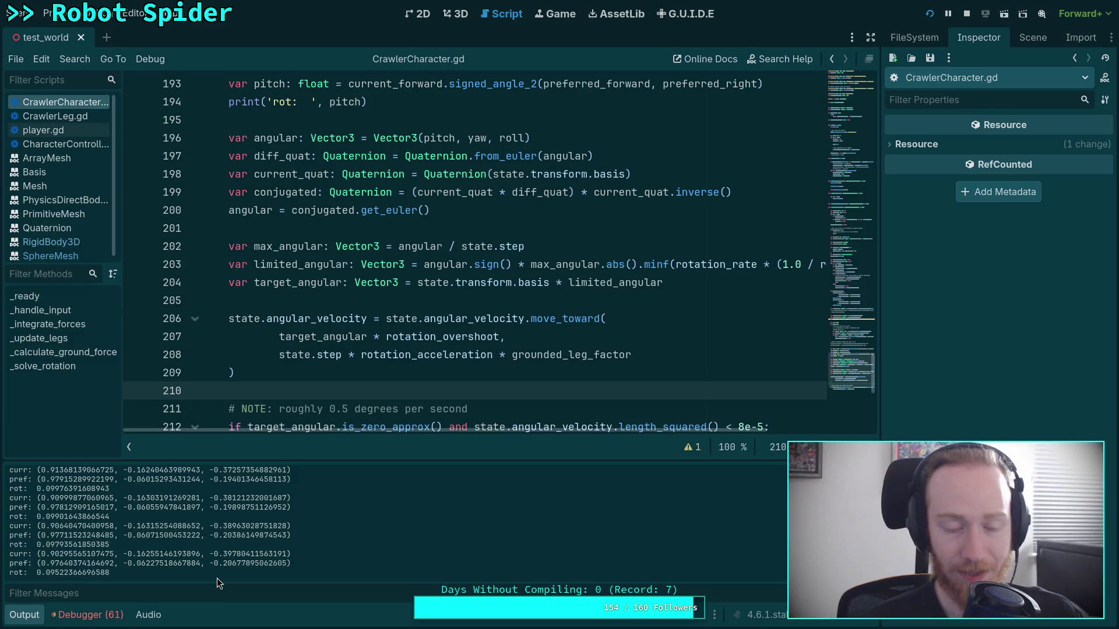
{"action": "scroll", "coordinate": [326, 385], "scroll_direction": "down", "scroll_amount": 4}
{"action": "scroll", "coordinate": [350, 379], "scroll_direction": "up", "scroll_amount": 3}
{"action": "scroll", "coordinate": [363, 377], "scroll_direction": "up", "scroll_amount": 2}
{"action": "scroll", "coordinate": [358, 341], "scroll_direction": "down", "scroll_amount": 1}
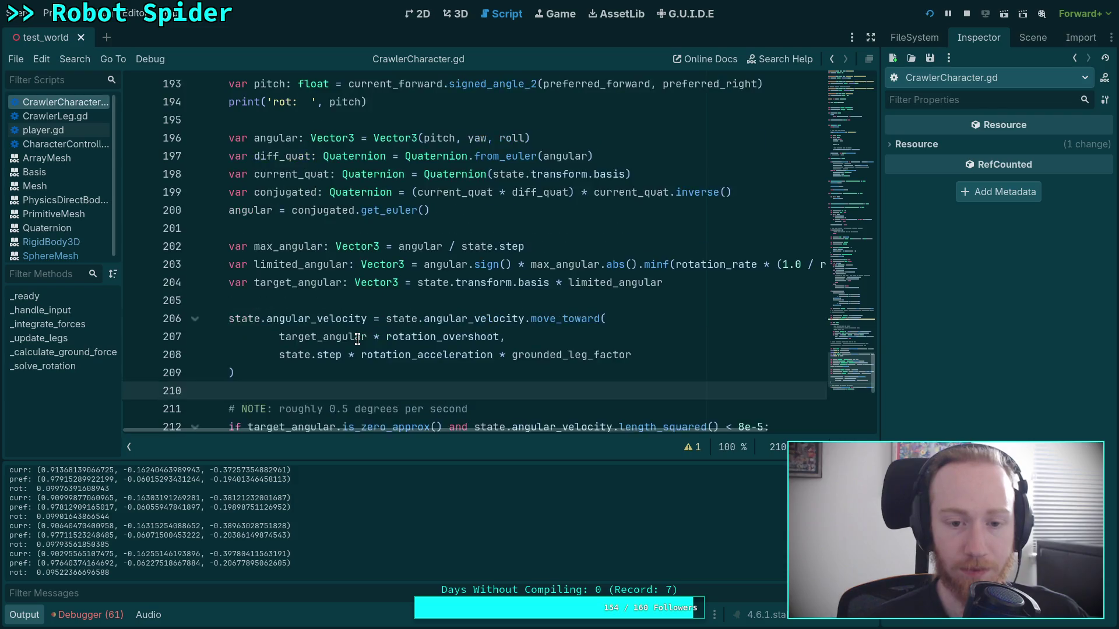
{"action": "scroll", "coordinate": [357, 339], "scroll_direction": "up", "scroll_amount": 4}
{"action": "scroll", "coordinate": [353, 342], "scroll_direction": "up", "scroll_amount": 1}
{"action": "scroll", "coordinate": [367, 351], "scroll_direction": "up", "scroll_amount": 1}
{"action": "left_click", "coordinate": [670, 342]}
{"action": "double_click", "coordinate": [658, 355]}
{"action": "scroll", "coordinate": [490, 350], "scroll_direction": "up", "scroll_amount": 3}
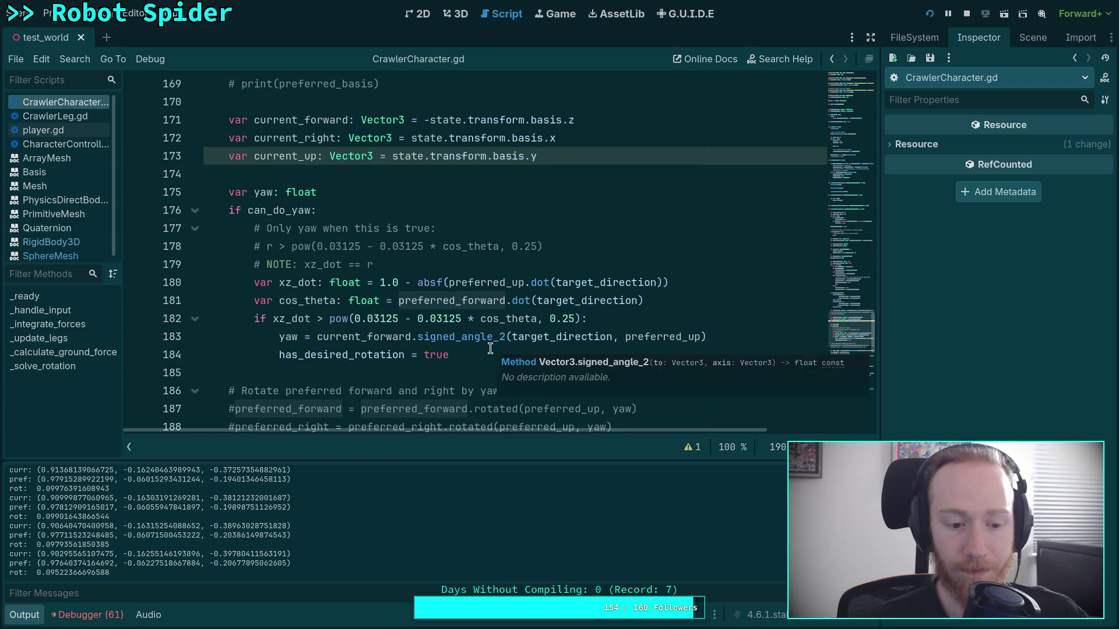
{"action": "scroll", "coordinate": [490, 348], "scroll_direction": "up", "scroll_amount": 10}
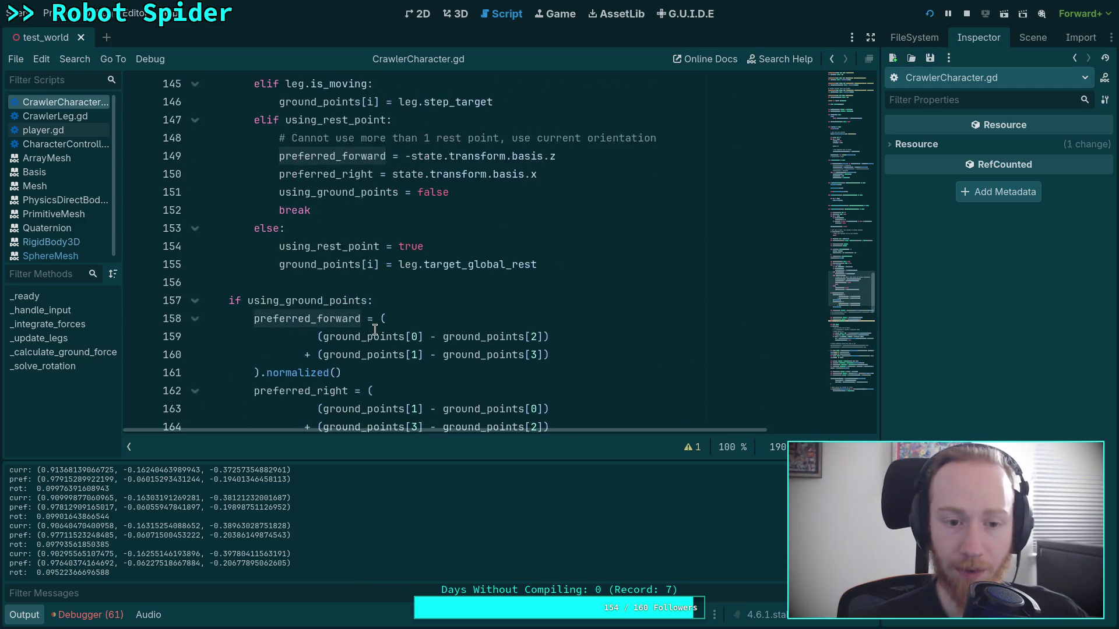
{"action": "scroll", "coordinate": [375, 329], "scroll_direction": "up", "scroll_amount": 2}
{"action": "scroll", "coordinate": [375, 329], "scroll_direction": "down", "scroll_amount": 3}
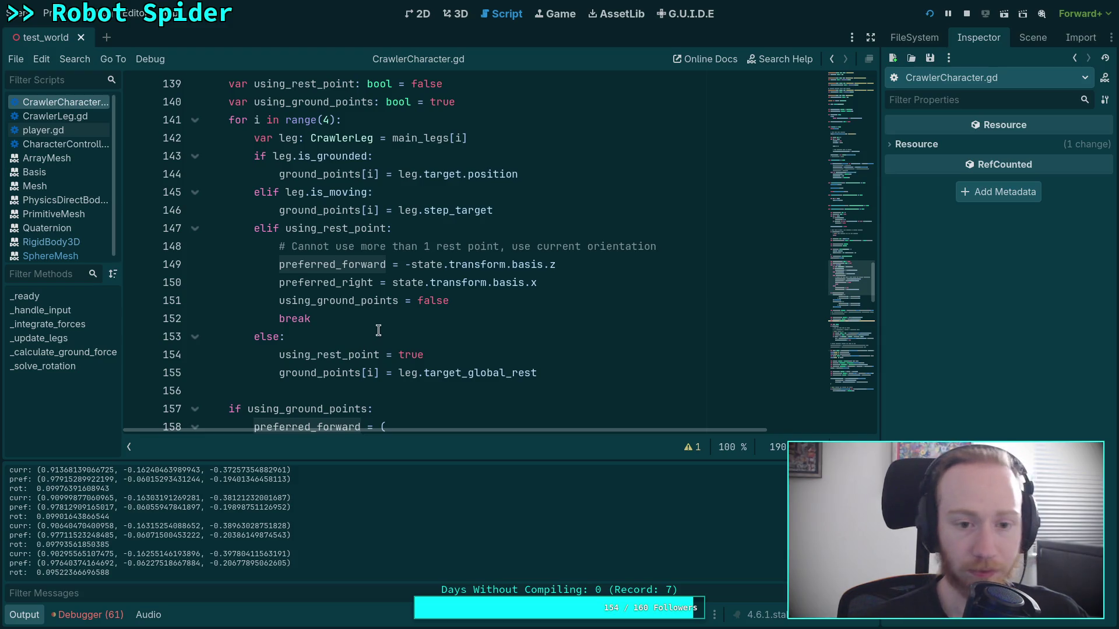
{"action": "scroll", "coordinate": [380, 298], "scroll_direction": "down", "scroll_amount": 2}
{"action": "scroll", "coordinate": [380, 298], "scroll_direction": "up", "scroll_amount": 1}
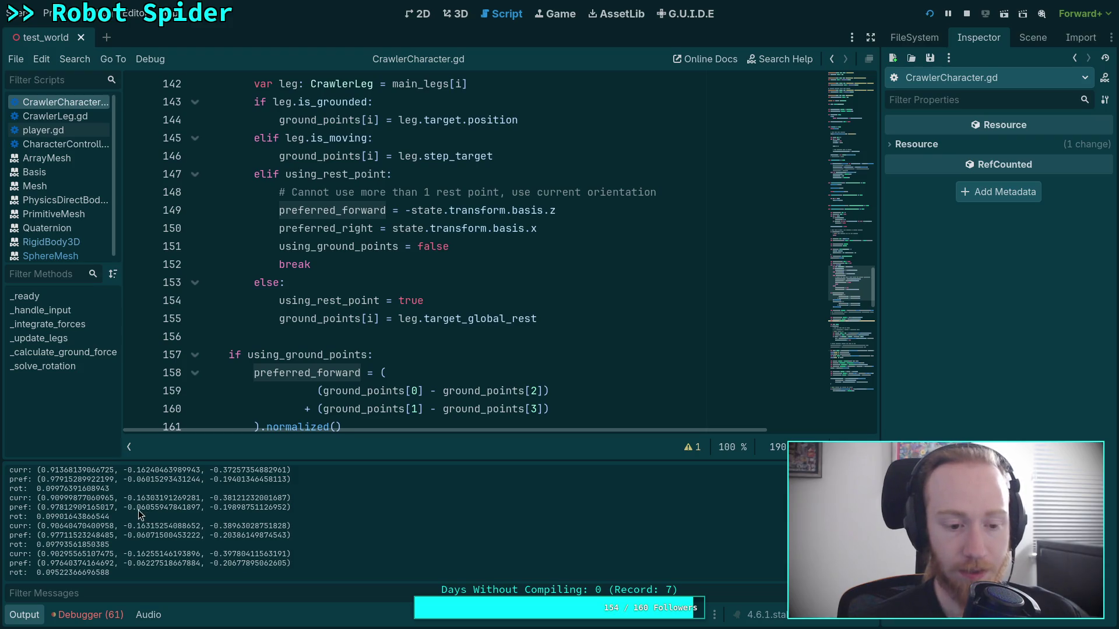
{"action": "left_click_drag", "start_coordinate": [40, 499], "coordinate": [251, 501]}
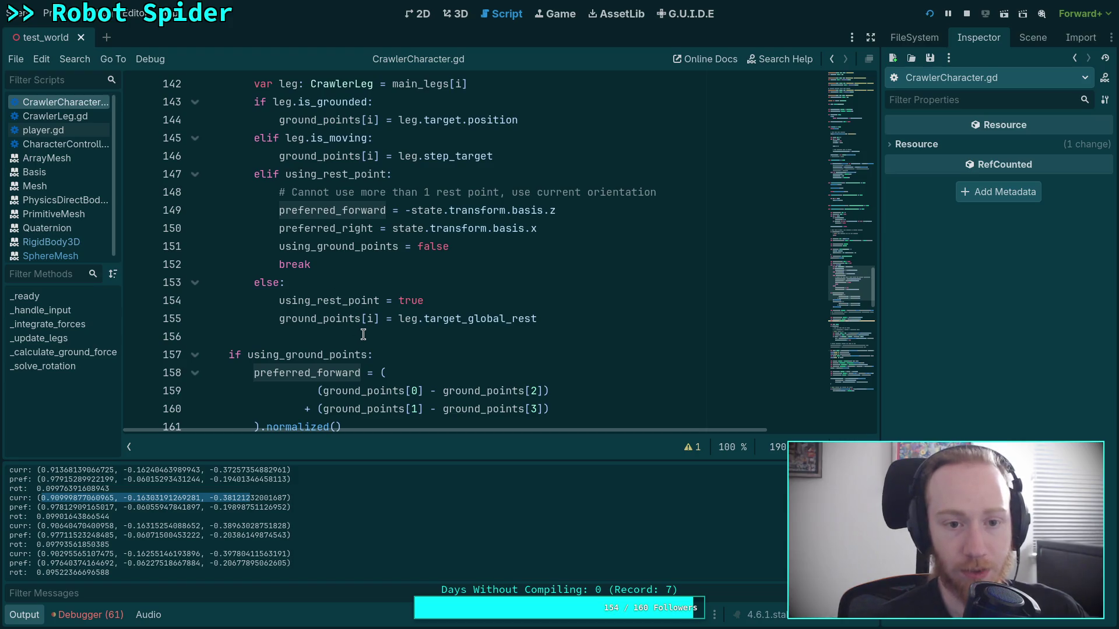
{"action": "scroll", "coordinate": [367, 327], "scroll_direction": "up", "scroll_amount": 2}
{"action": "scroll", "coordinate": [369, 350], "scroll_direction": "down", "scroll_amount": 2}
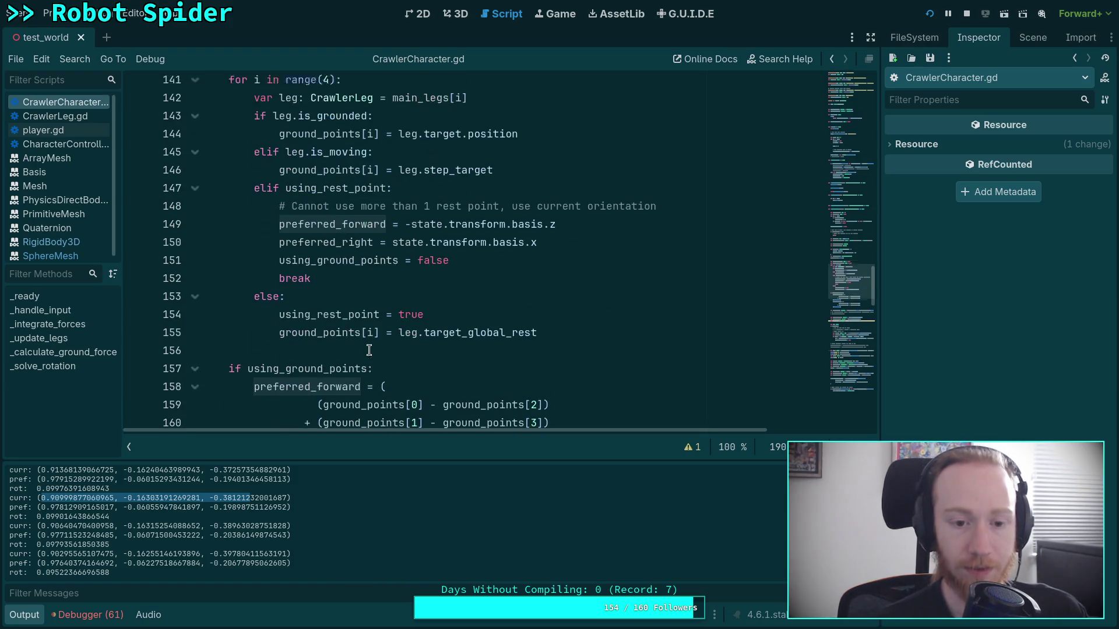
{"action": "scroll", "coordinate": [260, 283], "scroll_direction": "down", "scroll_amount": 12}
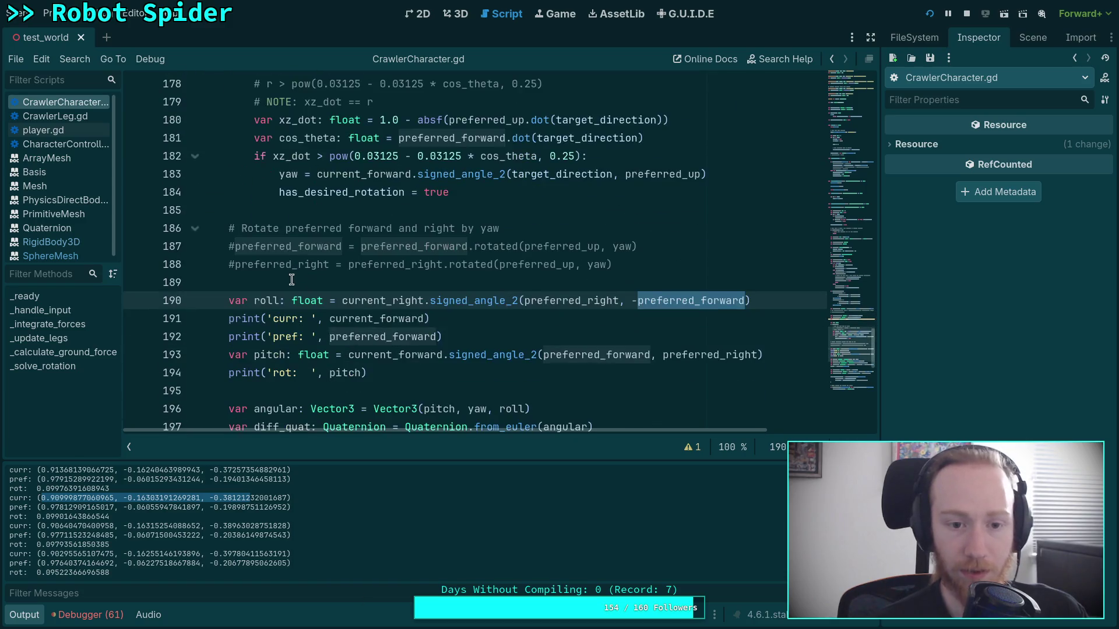
{"action": "left_click", "coordinate": [948, 13]}
- Set a breakpoint on line 194 and enlarge the debugger panel to read the stack variables
{"action": "scroll", "coordinate": [149, 322], "scroll_direction": "down", "scroll_amount": 1}
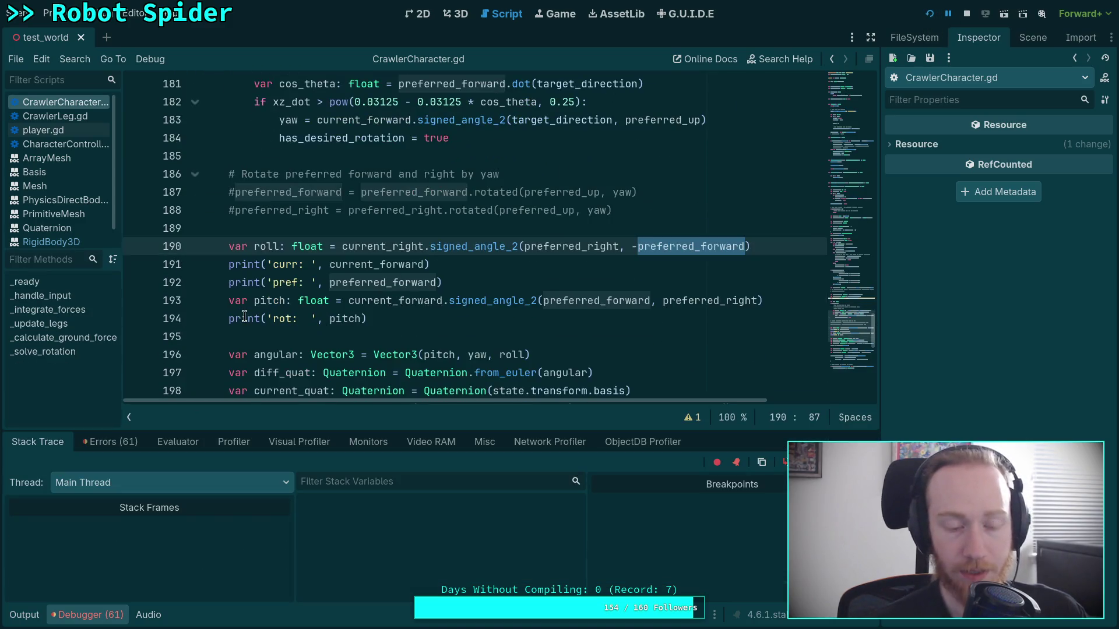
{"action": "left_click", "coordinate": [135, 318]}
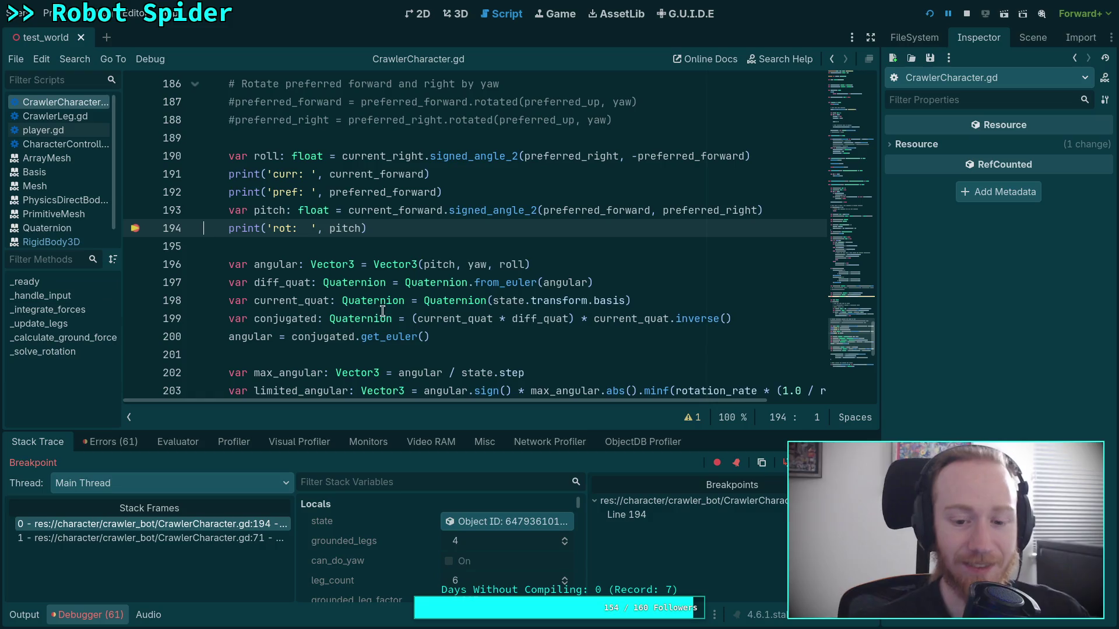
{"action": "scroll", "coordinate": [416, 373], "scroll_direction": "down", "scroll_amount": 2}
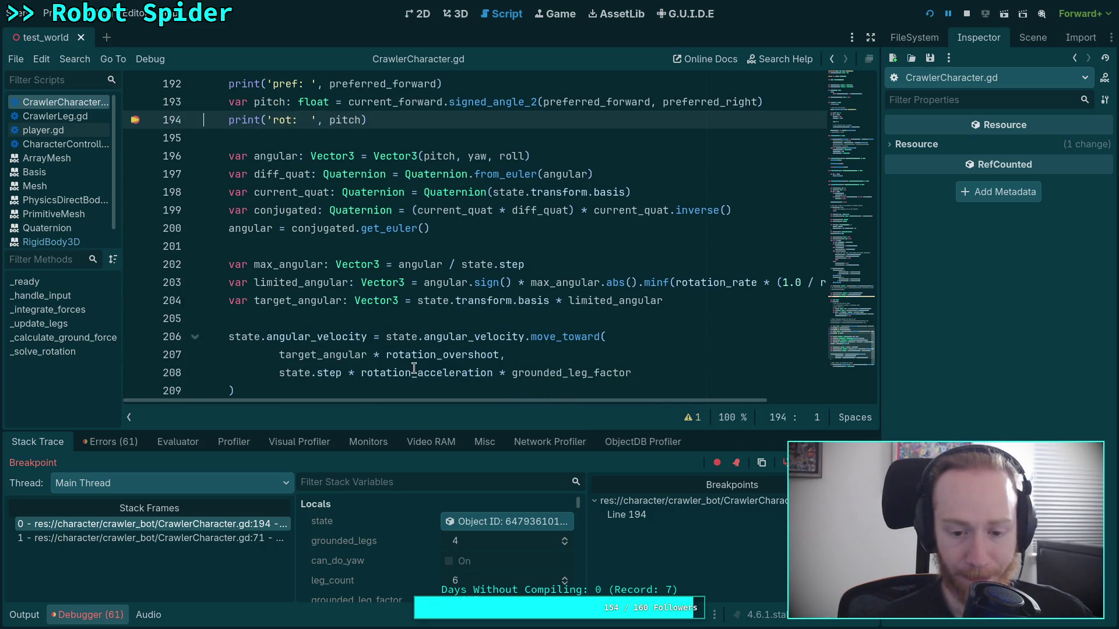
{"action": "mouse_move", "coordinate": [416, 373]}
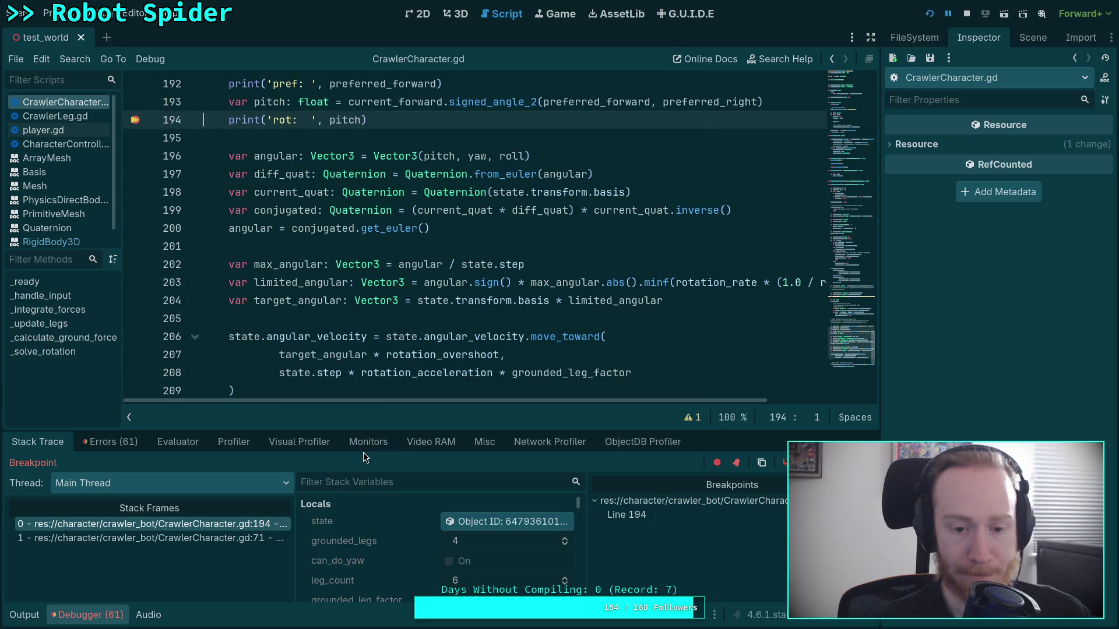
{"action": "left_click_drag", "start_coordinate": [370, 432], "coordinate": [378, 382]}
{"action": "scroll", "coordinate": [407, 534], "scroll_direction": "down", "scroll_amount": 3}
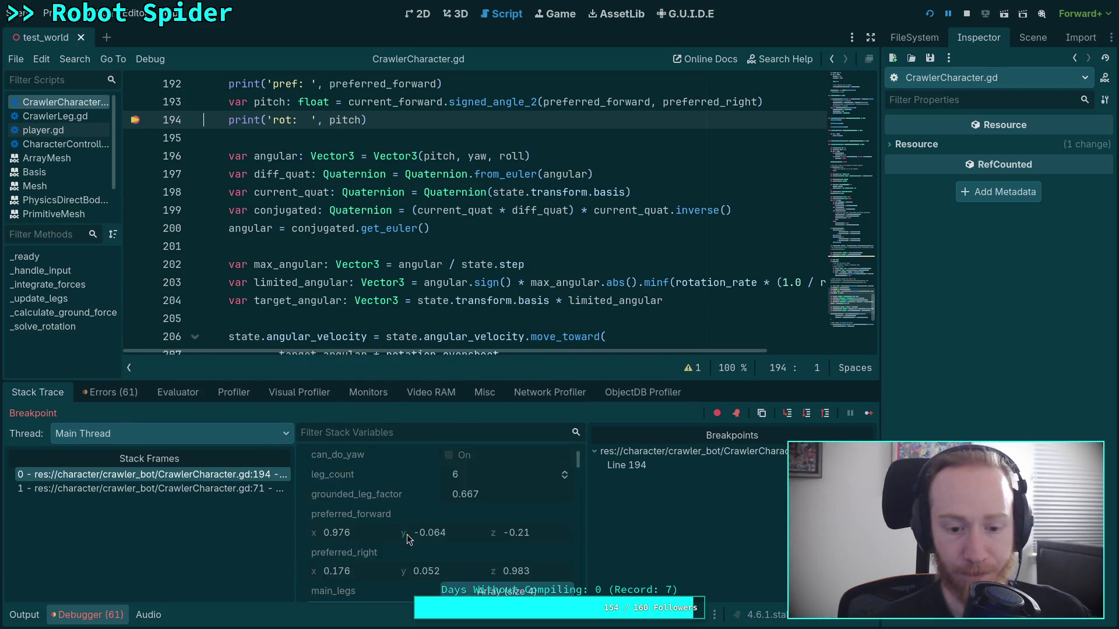
{"action": "scroll", "coordinate": [443, 516], "scroll_direction": "down", "scroll_amount": 3}
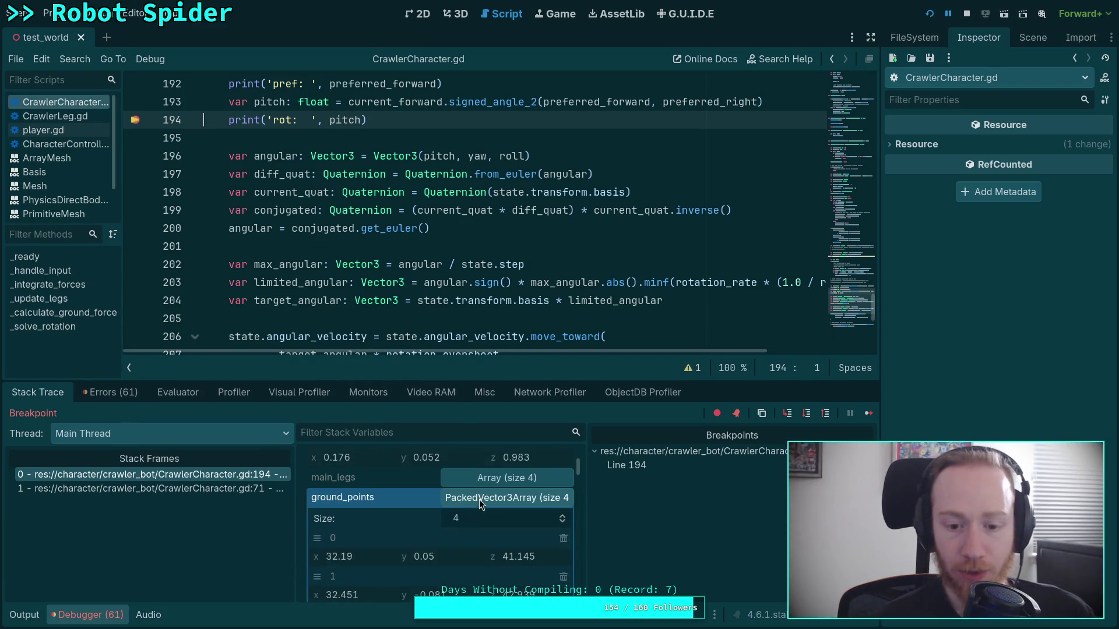
{"action": "scroll", "coordinate": [461, 527], "scroll_direction": "down", "scroll_amount": 3}
{"action": "scroll", "coordinate": [464, 526], "scroll_direction": "down", "scroll_amount": 2}
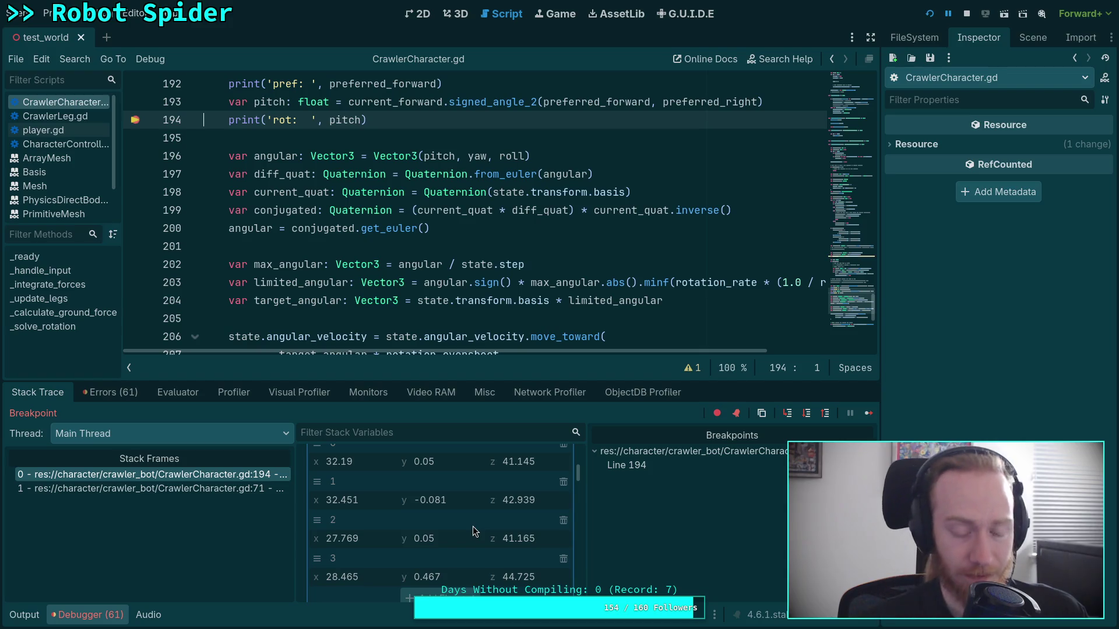
- Scroll the locals to current_forward (0.9, -0.161, -0.406), then bring the game window forward
{"action": "left_click_drag", "start_coordinate": [473, 379], "coordinate": [478, 350]}
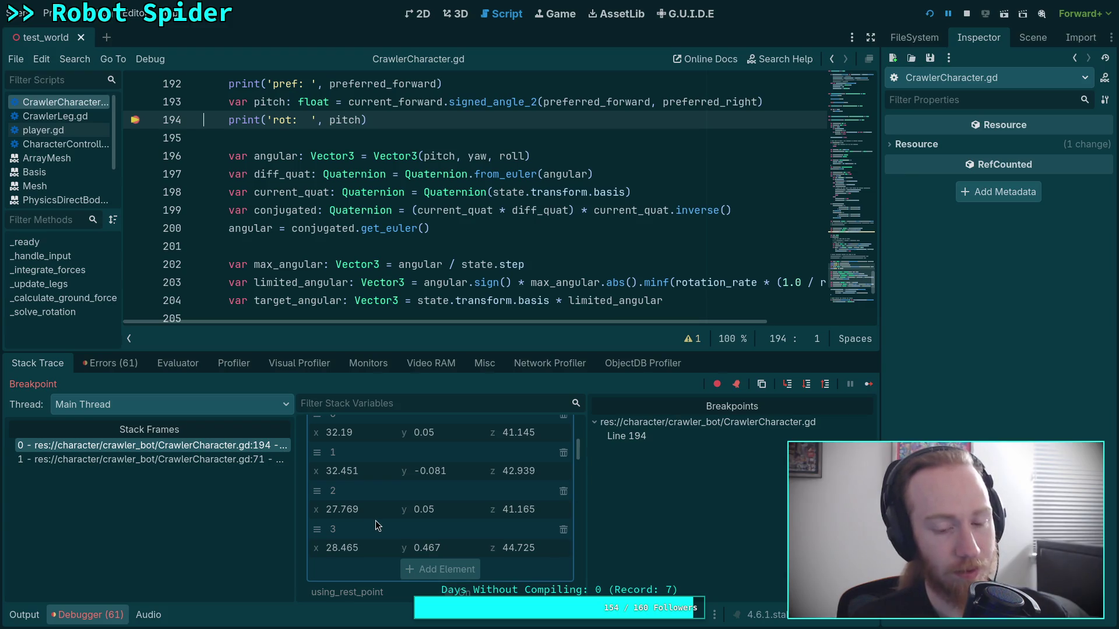
{"action": "scroll", "coordinate": [376, 524], "scroll_direction": "down", "scroll_amount": 2}
{"action": "scroll", "coordinate": [376, 524], "scroll_direction": "down", "scroll_amount": 1}
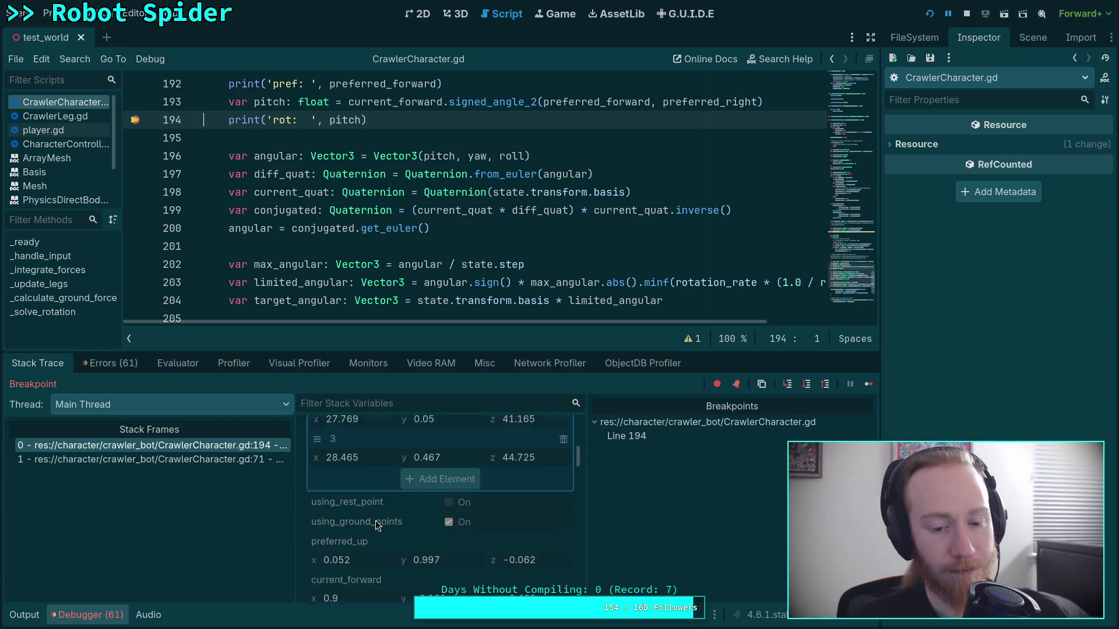
{"action": "scroll", "coordinate": [375, 520], "scroll_direction": "down", "scroll_amount": 2}
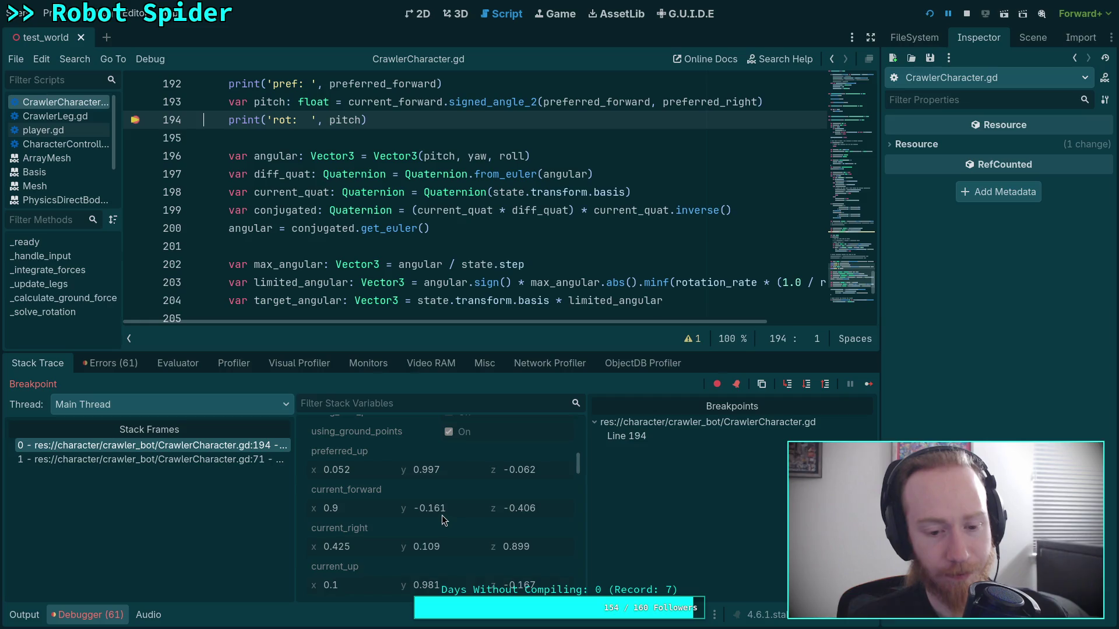
{"action": "scroll", "coordinate": [450, 512], "scroll_direction": "down", "scroll_amount": 1}
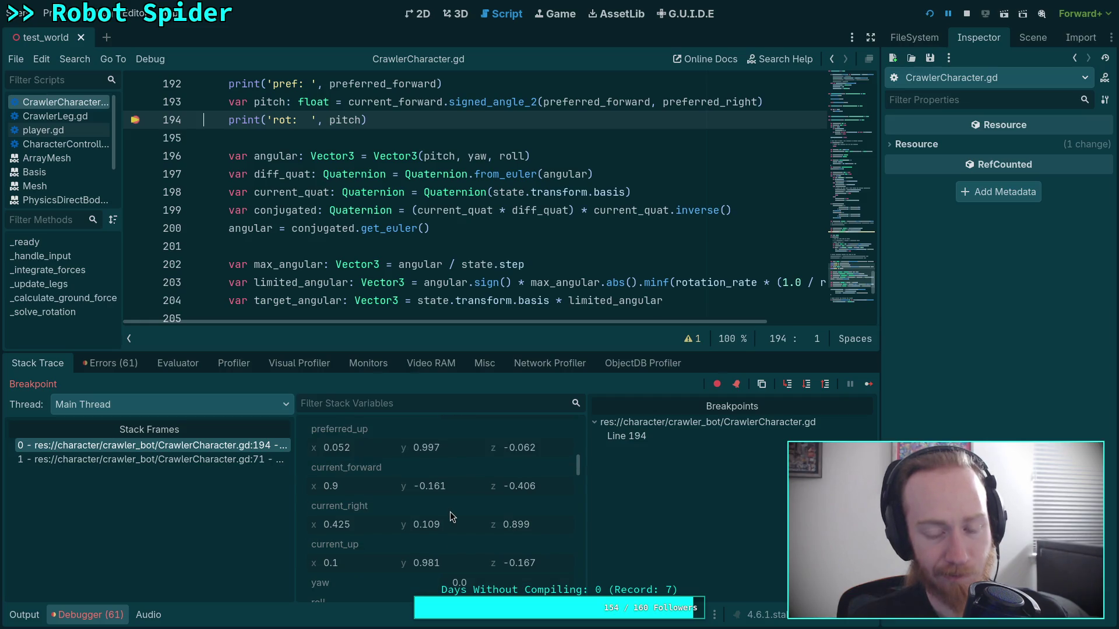
{"action": "scroll", "coordinate": [450, 512], "scroll_direction": "up", "scroll_amount": 5}
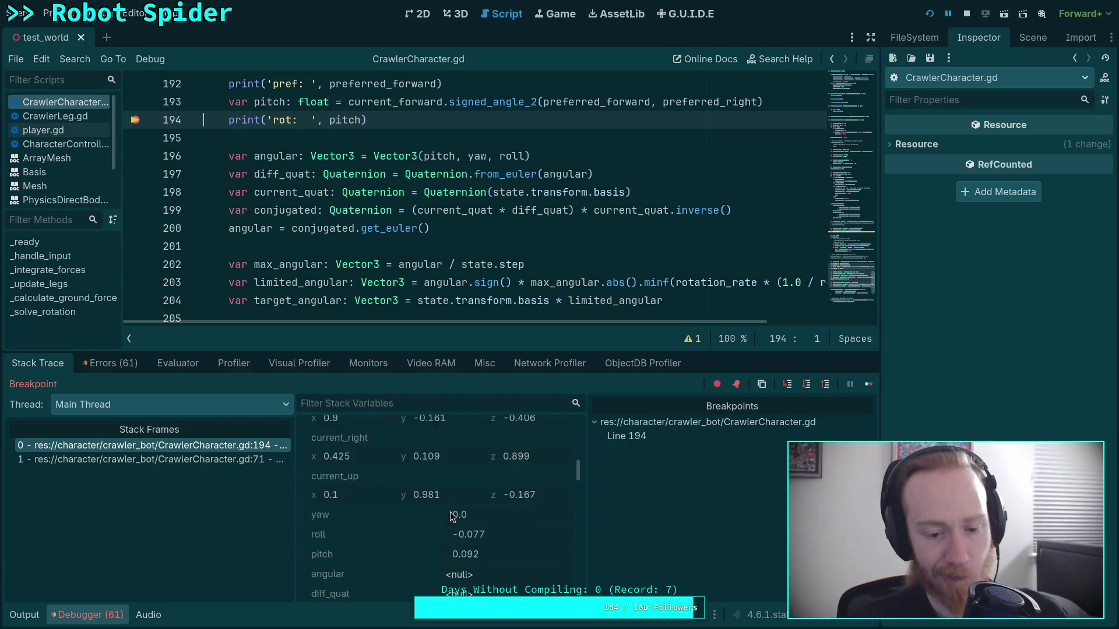
{"action": "scroll", "coordinate": [450, 512], "scroll_direction": "up", "scroll_amount": 8}
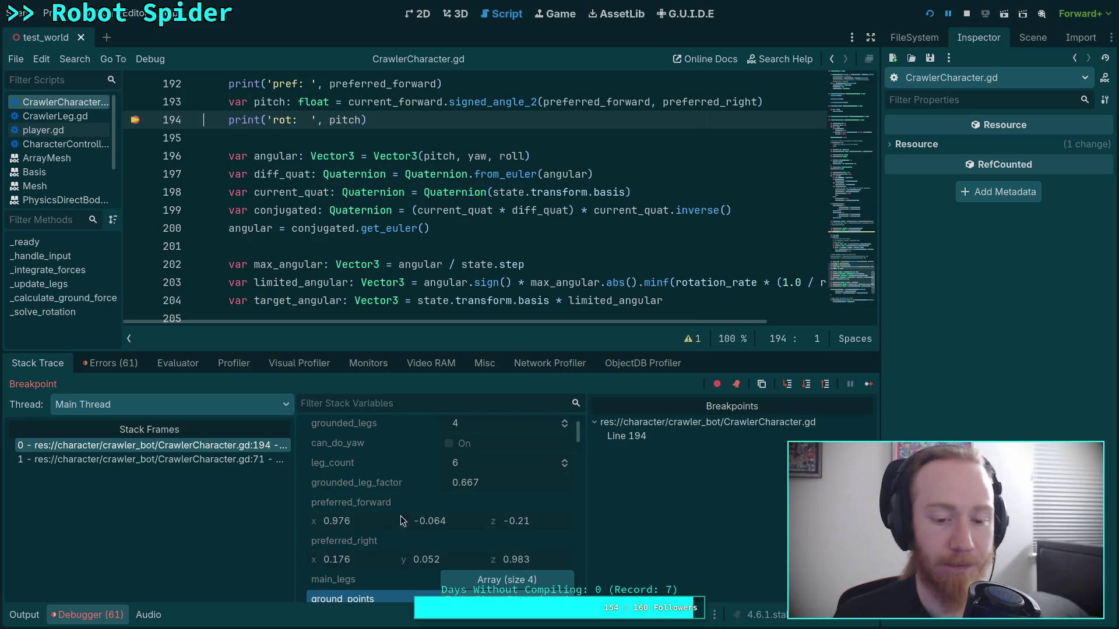
{"action": "scroll", "coordinate": [419, 515], "scroll_direction": "down", "scroll_amount": 2}
{"action": "scroll", "coordinate": [437, 513], "scroll_direction": "down", "scroll_amount": 5}
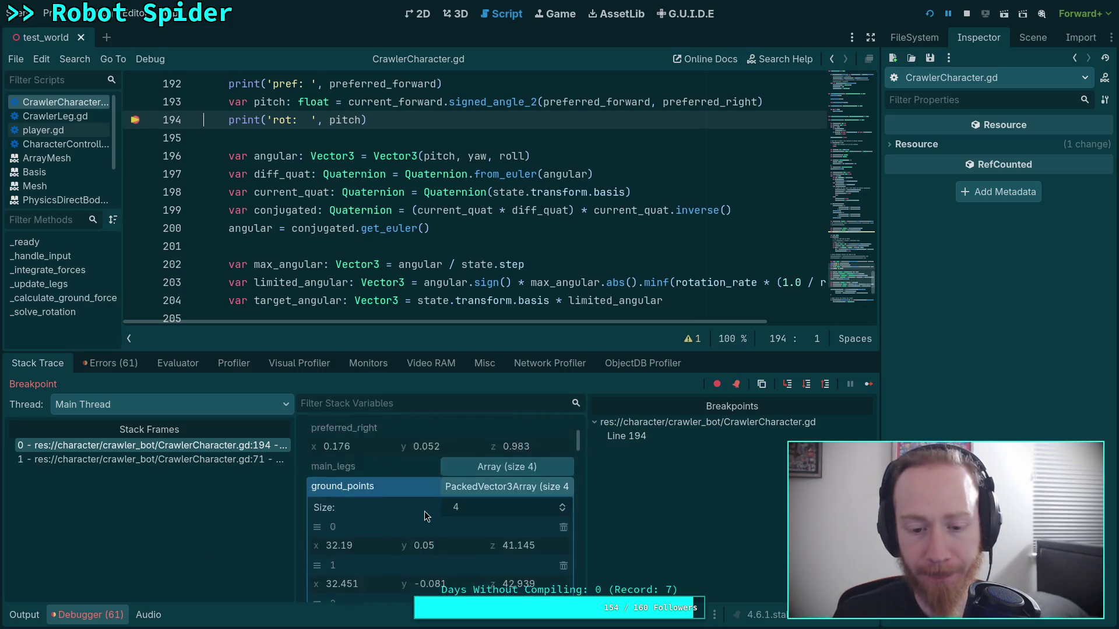
{"action": "scroll", "coordinate": [452, 508], "scroll_direction": "up", "scroll_amount": 4}
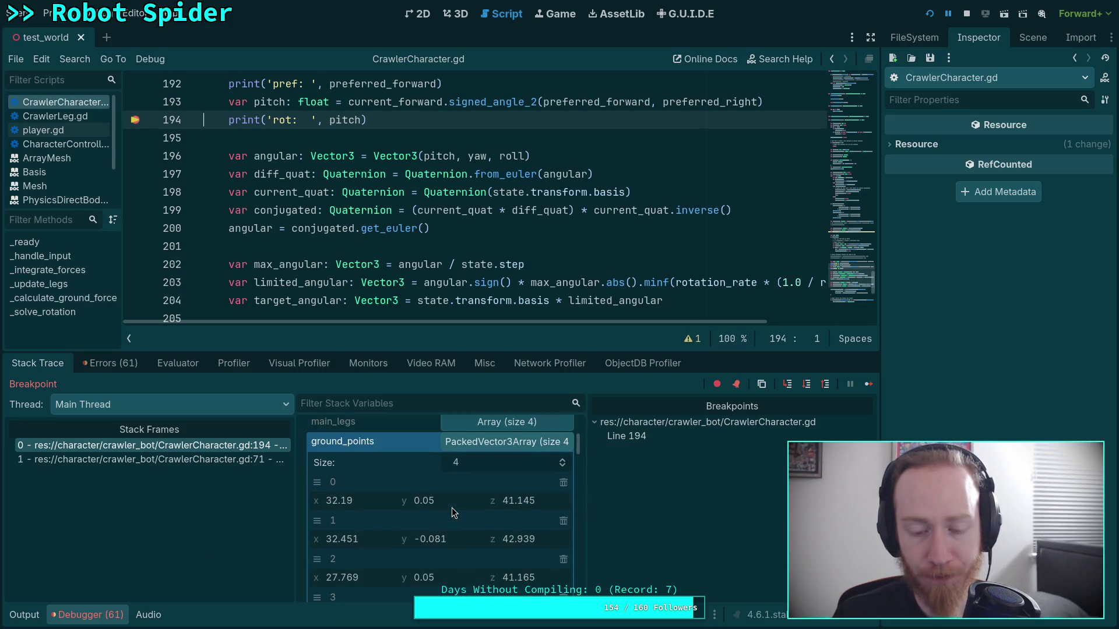
{"action": "scroll", "coordinate": [452, 508], "scroll_direction": "down", "scroll_amount": 1}
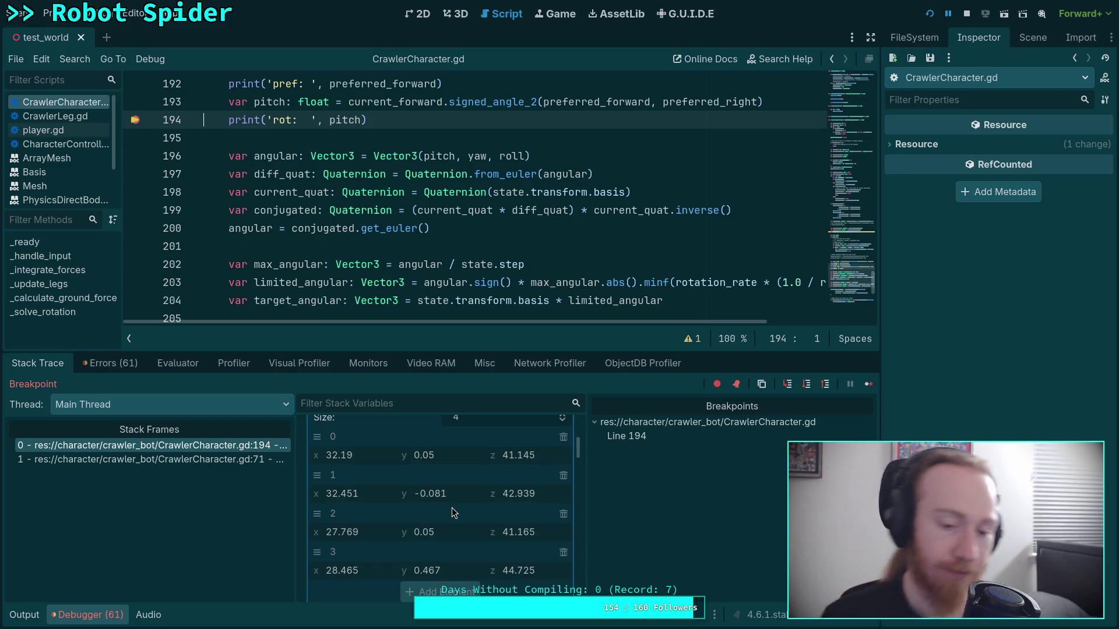
{"action": "scroll", "coordinate": [452, 512], "scroll_direction": "down", "scroll_amount": 5}
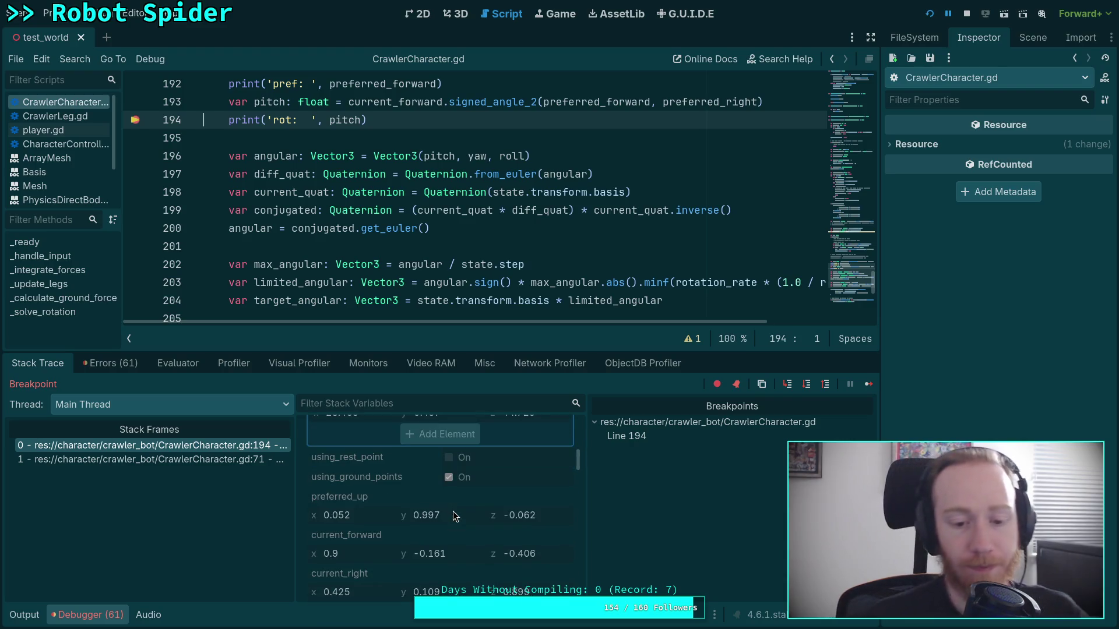
{"action": "scroll", "coordinate": [452, 554], "scroll_direction": "down", "scroll_amount": 1}
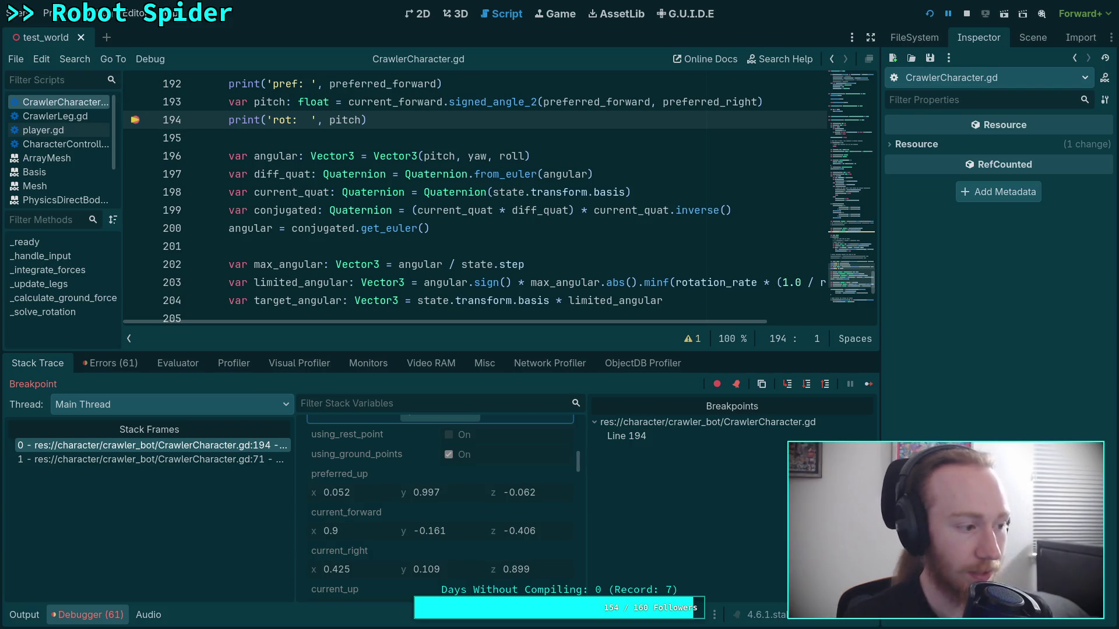
{"action": "key", "text": "F12"}
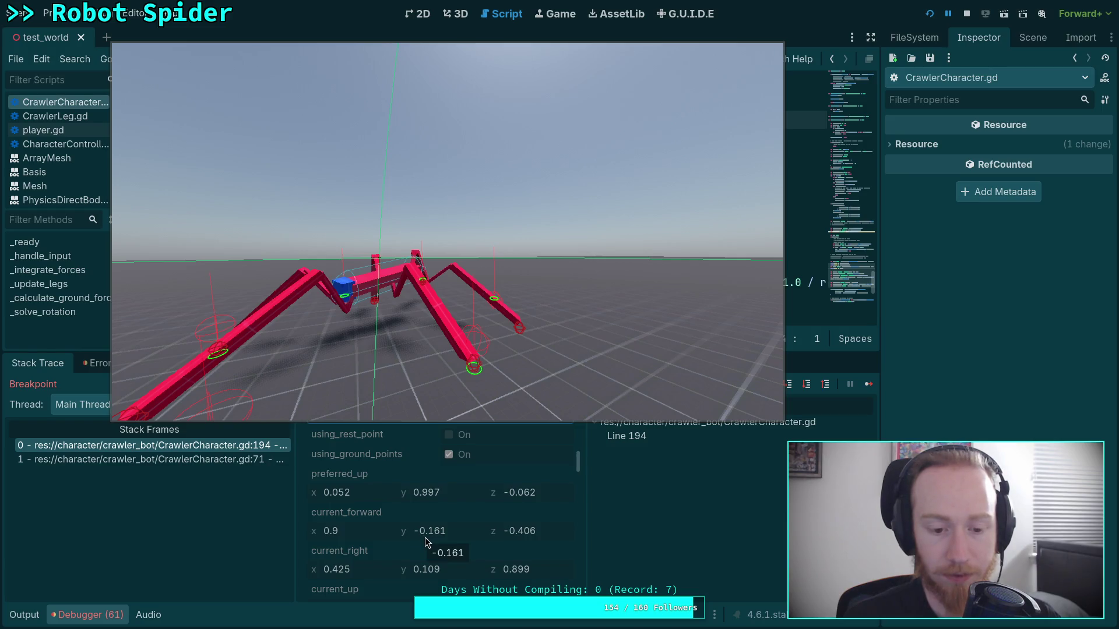
- Dismiss the floating game window, scroll up to the roll and pitch lines, and heighten the code editor slightly
{"action": "scroll", "coordinate": [441, 518], "scroll_direction": "up", "scroll_amount": 4}
{"action": "scroll", "coordinate": [461, 525], "scroll_direction": "up", "scroll_amount": 2}
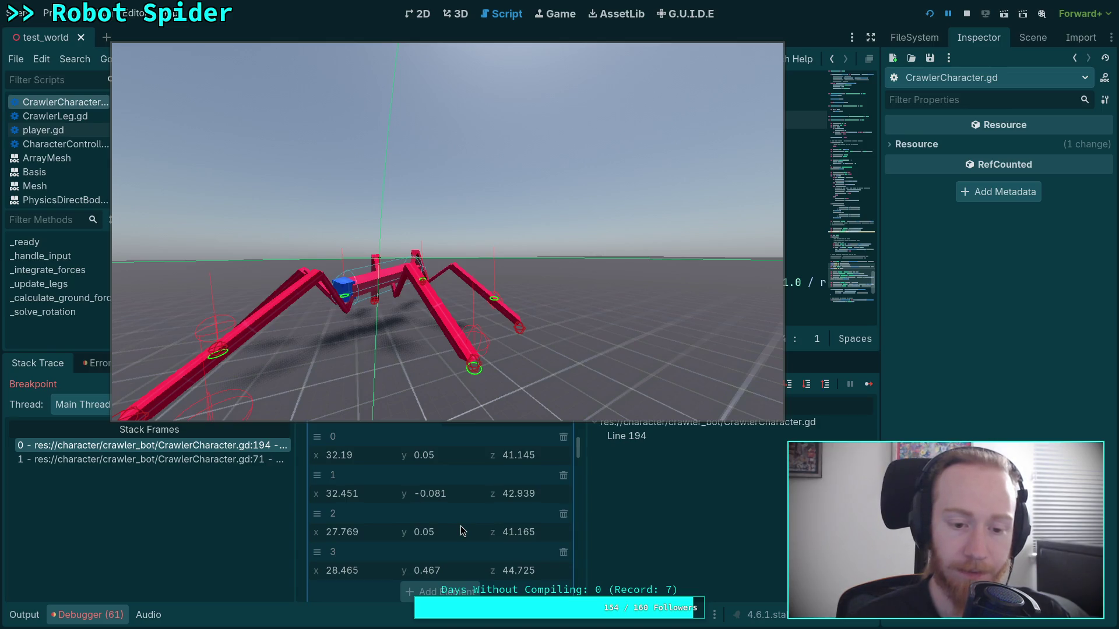
{"action": "key", "text": "alt+Tab"}
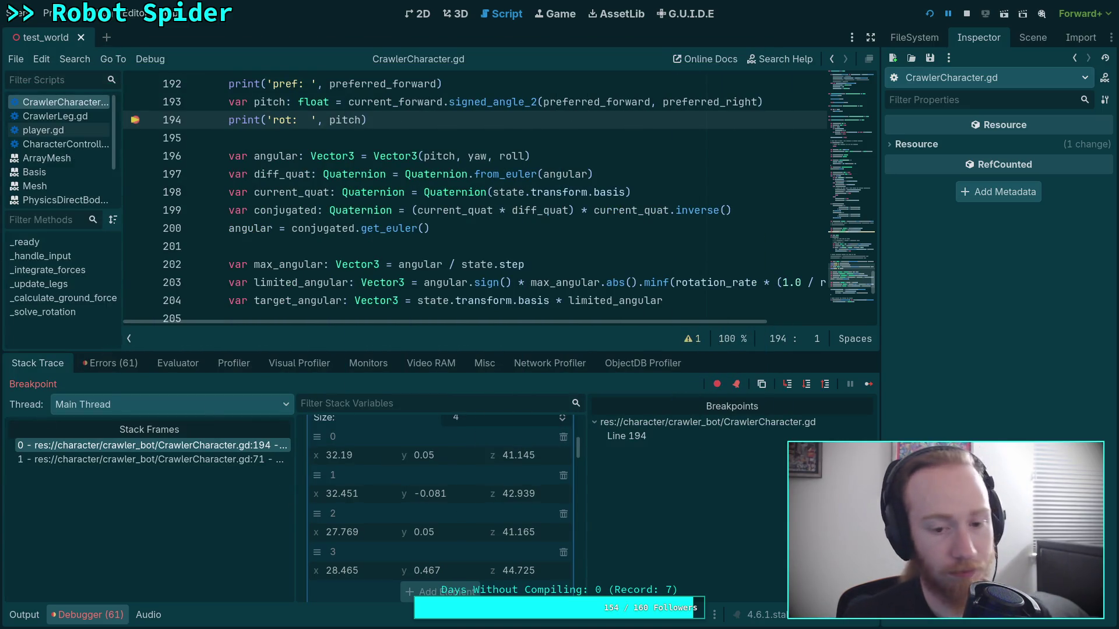
{"action": "scroll", "coordinate": [433, 234], "scroll_direction": "up", "scroll_amount": 3}
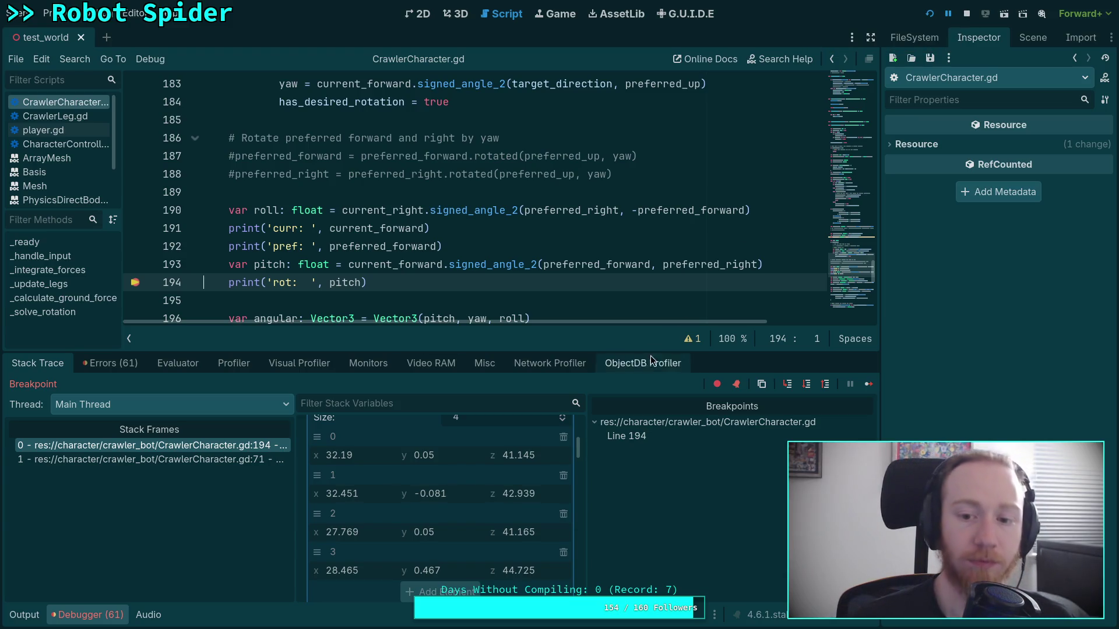
{"action": "left_click_drag", "start_coordinate": [652, 350], "coordinate": [652, 364]}
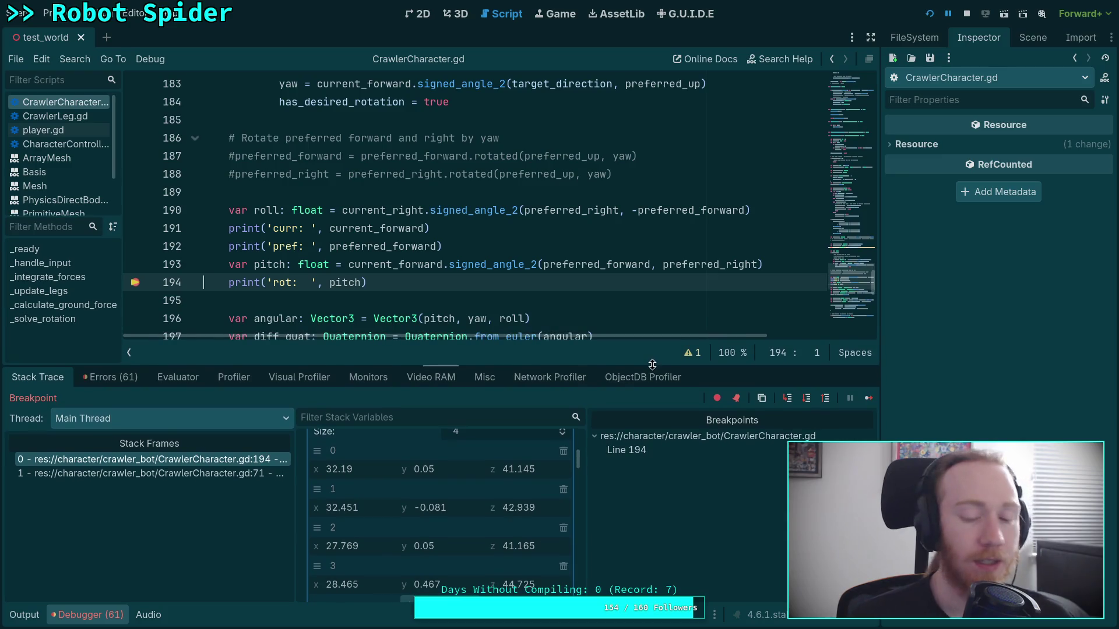
- Expand main_legs and open the first leg in the Inspector, showing step target (32.451, -0.081, 42.939)
{"action": "scroll", "coordinate": [468, 511], "scroll_direction": "up", "scroll_amount": 2}
{"action": "scroll", "coordinate": [467, 504], "scroll_direction": "up", "scroll_amount": 1}
{"action": "left_click", "coordinate": [505, 473]}
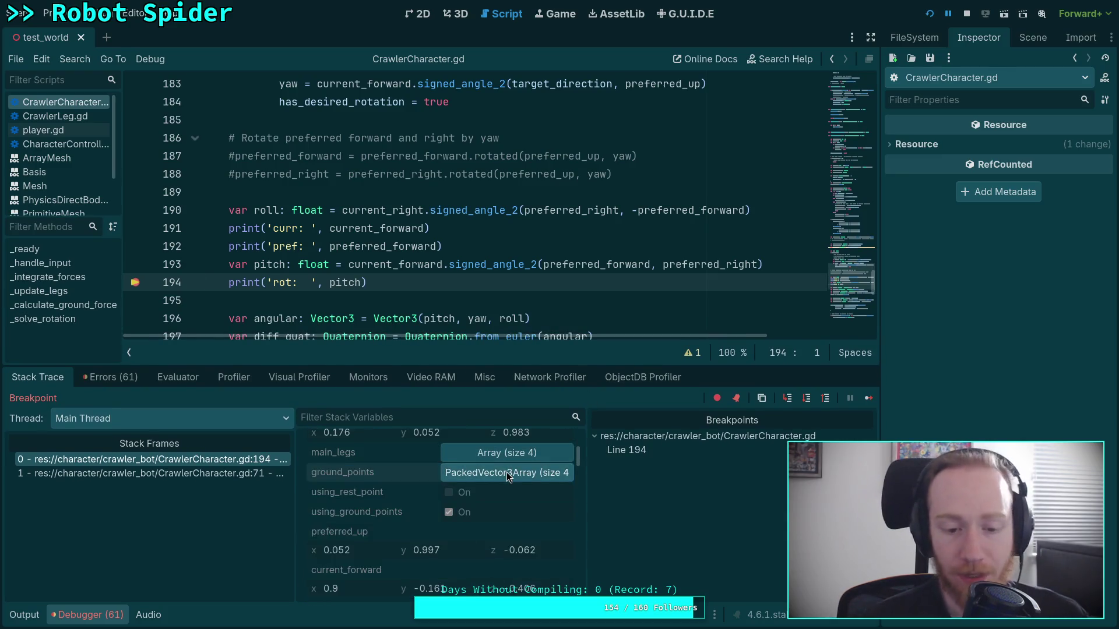
{"action": "scroll", "coordinate": [535, 508], "scroll_direction": "up", "scroll_amount": 1}
{"action": "left_click", "coordinate": [517, 477]}
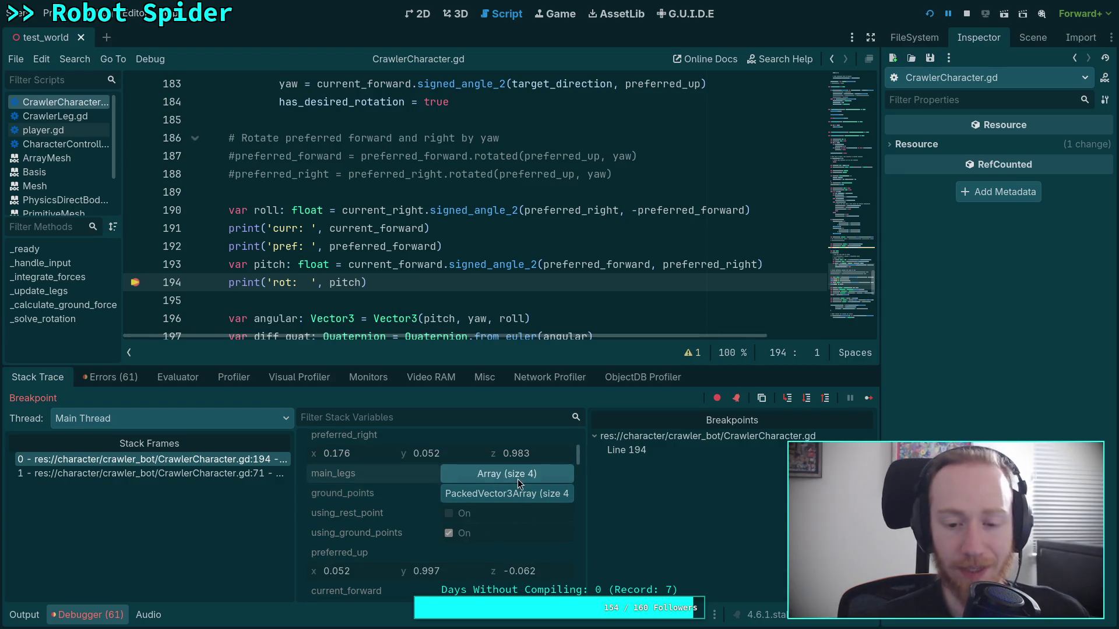
{"action": "left_click", "coordinate": [509, 515]}
{"action": "scroll", "coordinate": [446, 255], "scroll_direction": "up", "scroll_amount": 15}
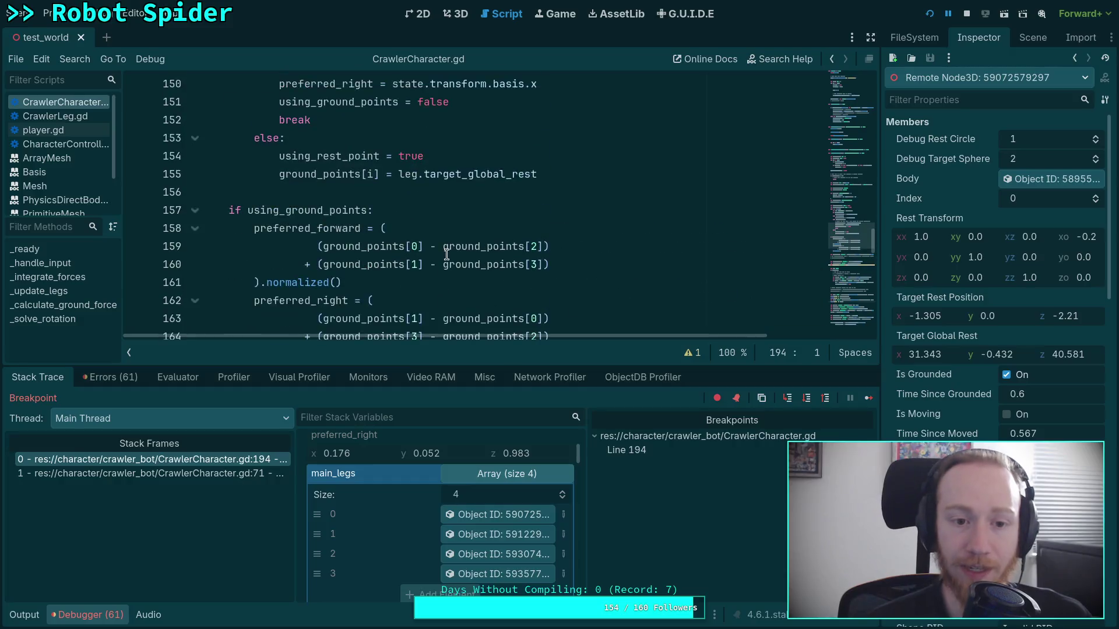
{"action": "scroll", "coordinate": [446, 255], "scroll_direction": "down", "scroll_amount": 3}
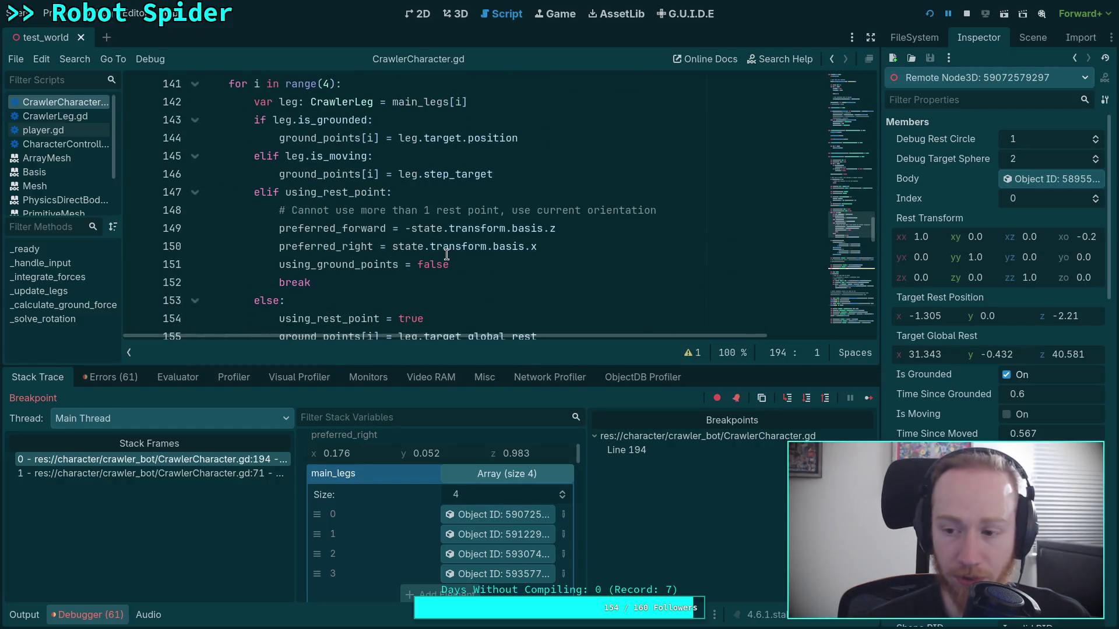
{"action": "scroll", "coordinate": [435, 509], "scroll_direction": "down", "scroll_amount": 2}
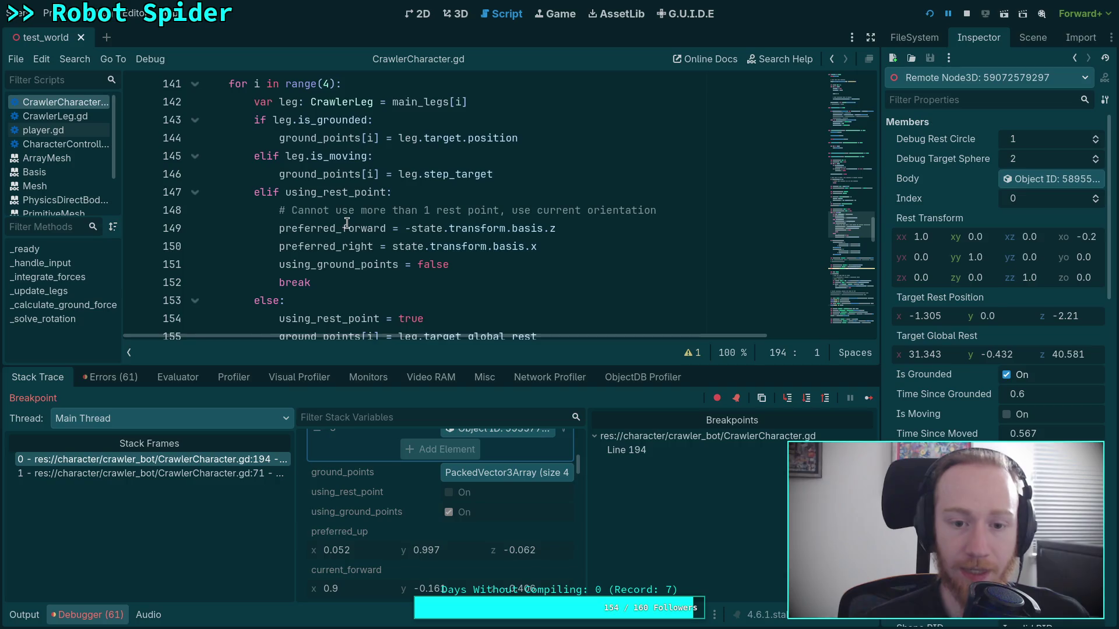
{"action": "scroll", "coordinate": [347, 223], "scroll_direction": "down", "scroll_amount": 1}
{"action": "mouse_move", "coordinate": [460, 284]}
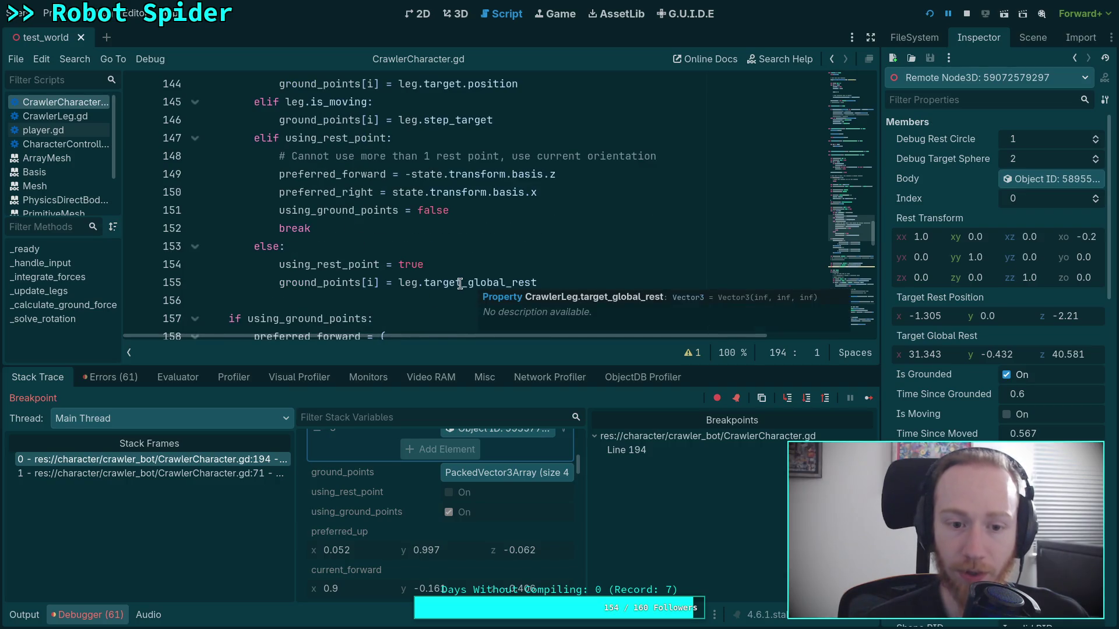
{"action": "scroll", "coordinate": [429, 516], "scroll_direction": "up", "scroll_amount": 2}
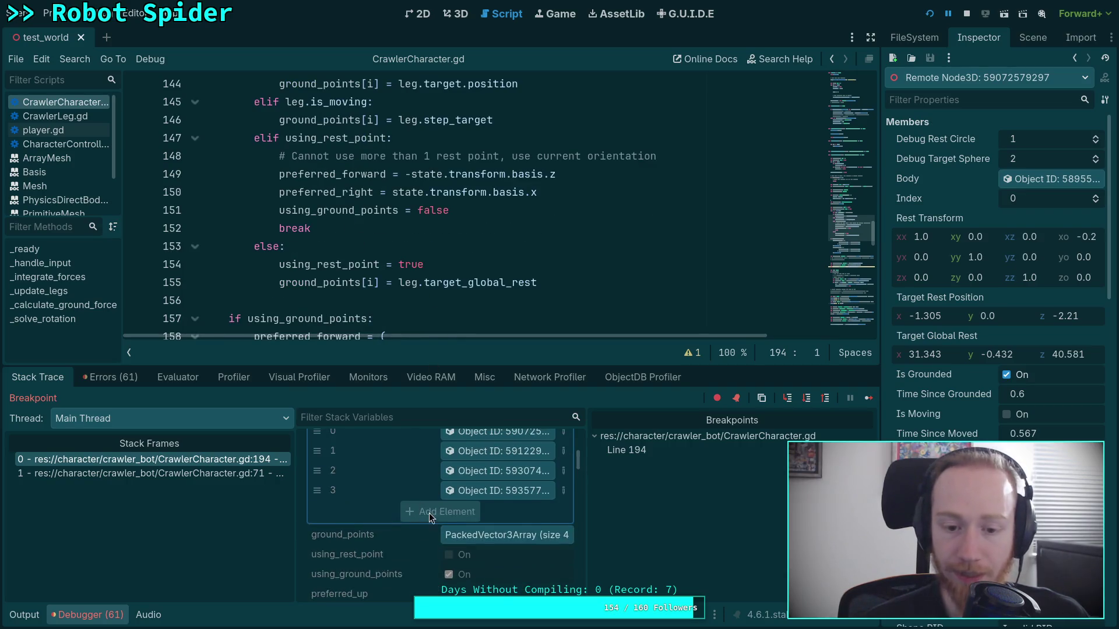
{"action": "scroll", "coordinate": [434, 512], "scroll_direction": "up", "scroll_amount": 2}
{"action": "scroll", "coordinate": [434, 512], "scroll_direction": "down", "scroll_amount": 2}
- Expand ground_points to compare its entries with the leg's step target, then continue to the breakpoint
{"action": "left_click", "coordinate": [508, 516]}
{"action": "scroll", "coordinate": [441, 514], "scroll_direction": "down", "scroll_amount": 1}
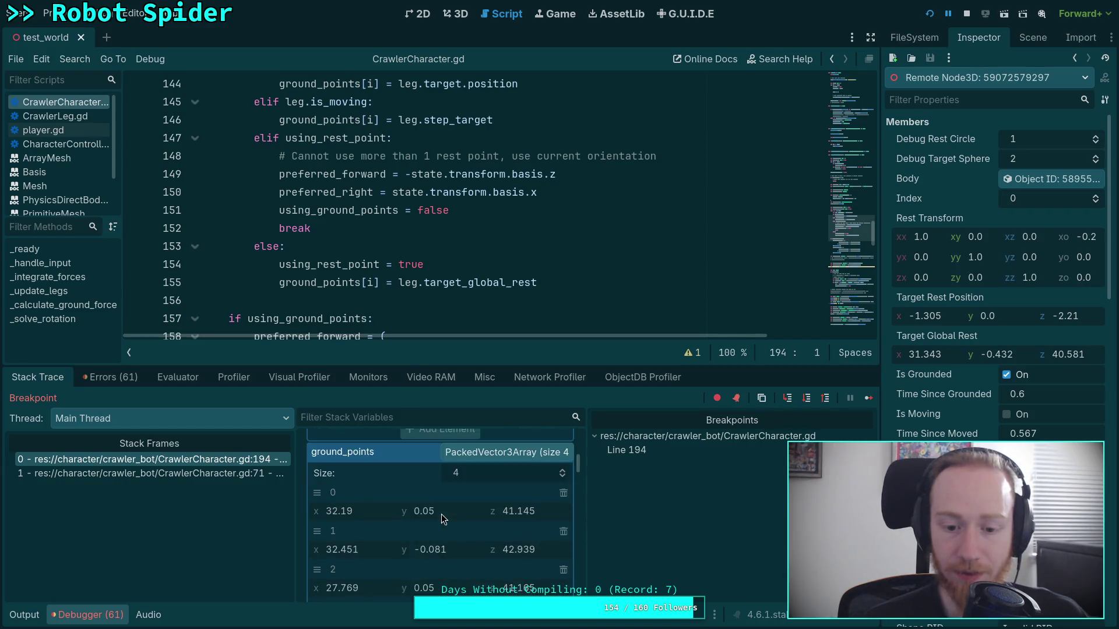
{"action": "scroll", "coordinate": [449, 510], "scroll_direction": "down", "scroll_amount": 3}
{"action": "scroll", "coordinate": [450, 547], "scroll_direction": "up", "scroll_amount": 1}
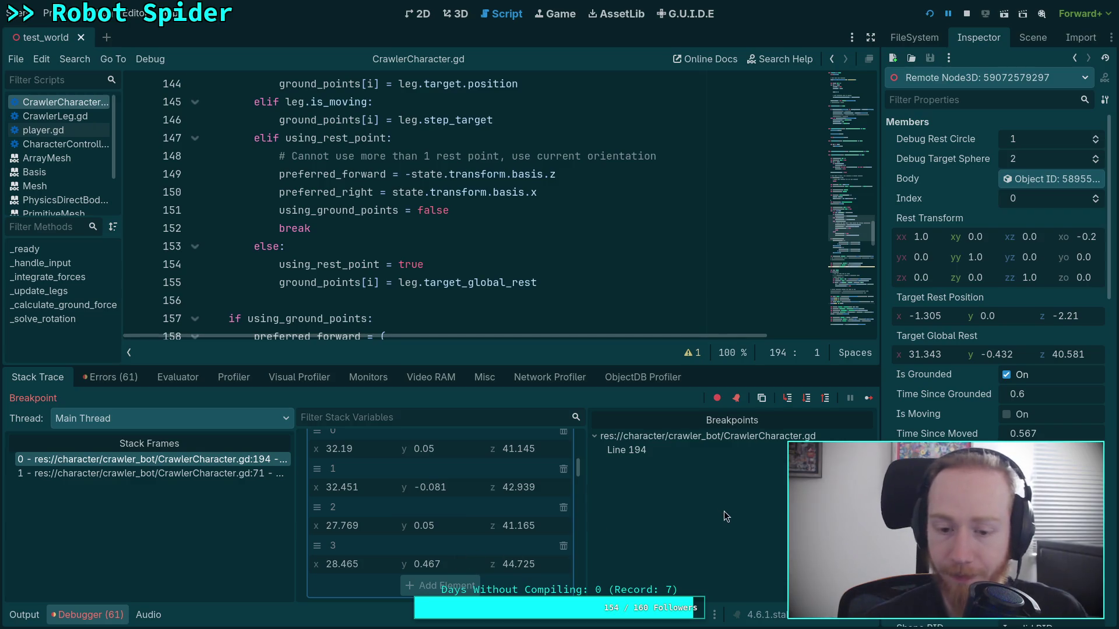
{"action": "scroll", "coordinate": [467, 510], "scroll_direction": "up", "scroll_amount": 2}
{"action": "scroll", "coordinate": [494, 508], "scroll_direction": "up", "scroll_amount": 6}
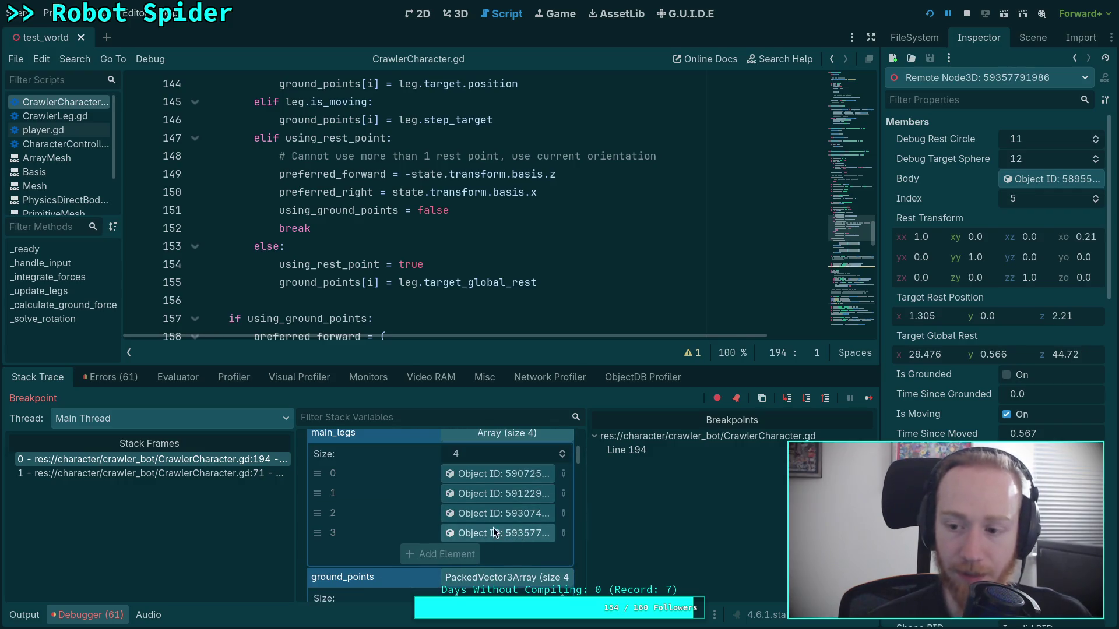
{"action": "scroll", "coordinate": [466, 516], "scroll_direction": "down", "scroll_amount": 6}
{"action": "scroll", "coordinate": [445, 501], "scroll_direction": "down", "scroll_amount": 2}
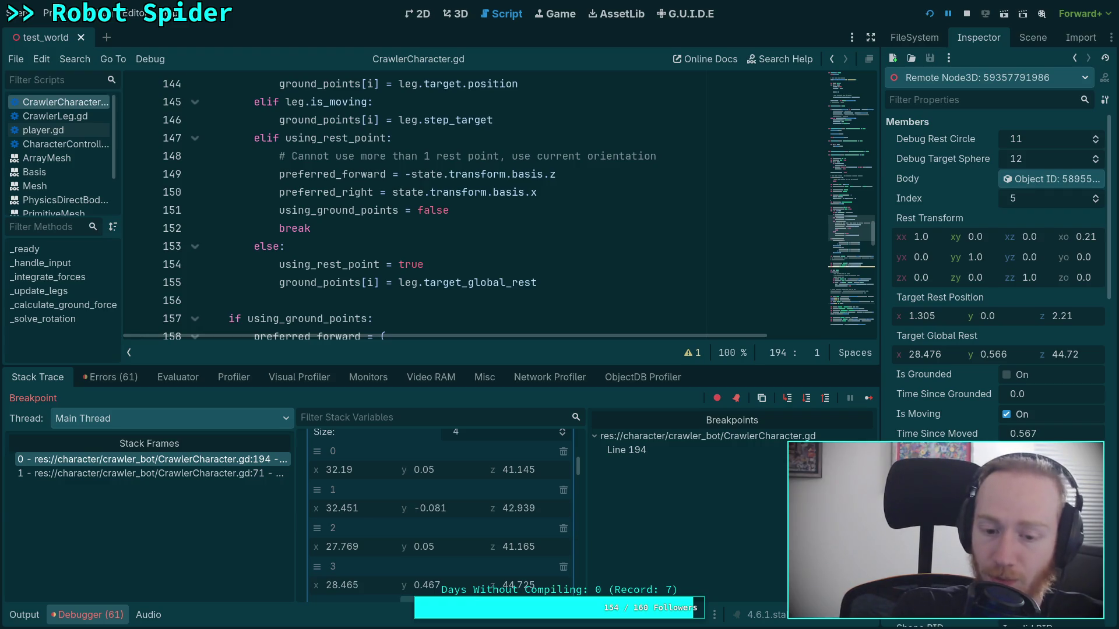
{"action": "scroll", "coordinate": [494, 493], "scroll_direction": "up", "scroll_amount": 3}
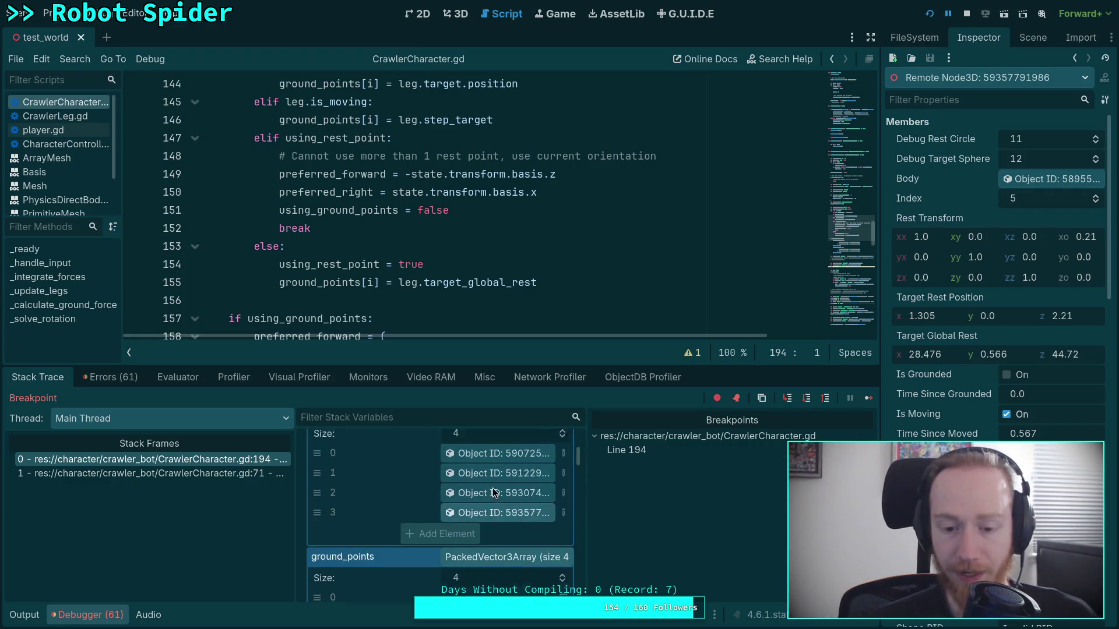
{"action": "key", "text": "F12"}
{"action": "scroll", "coordinate": [463, 518], "scroll_direction": "down", "scroll_amount": 3}
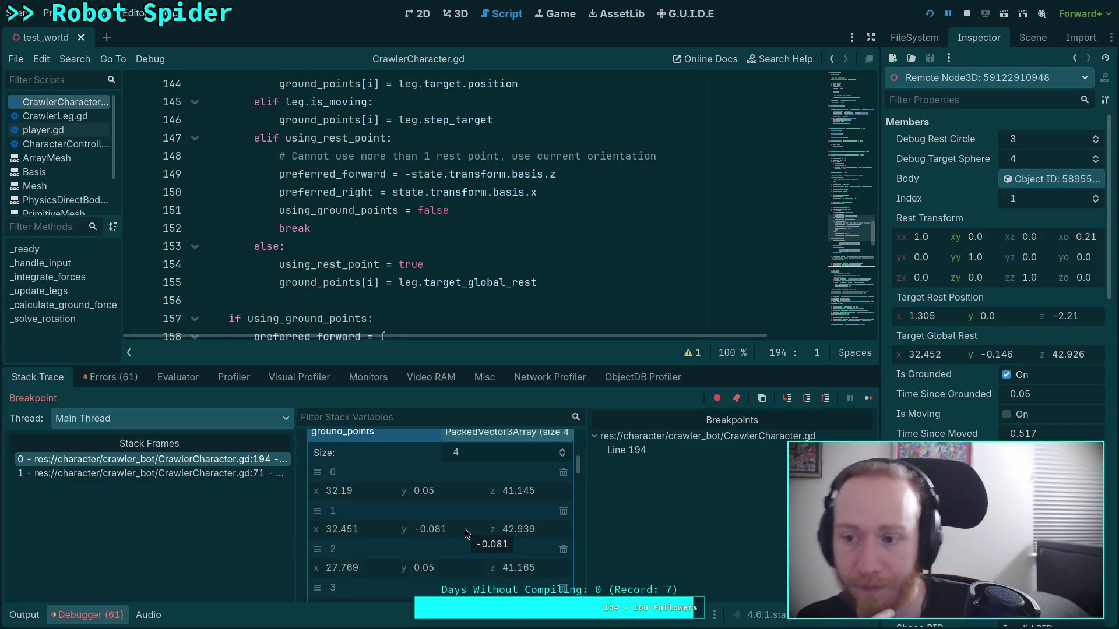
{"action": "scroll", "coordinate": [997, 263], "scroll_direction": "down", "scroll_amount": 5}
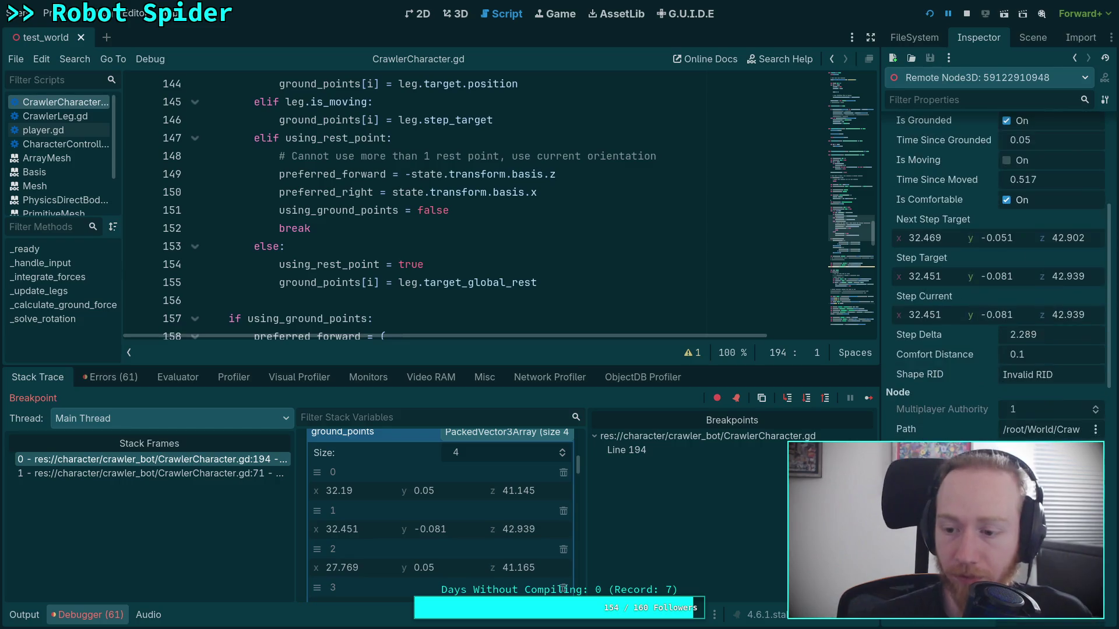
- Inspect the leg ShapeCast3D's LegCastShape resource in the Inspector, then collapse it
{"action": "left_click", "coordinate": [995, 327]}
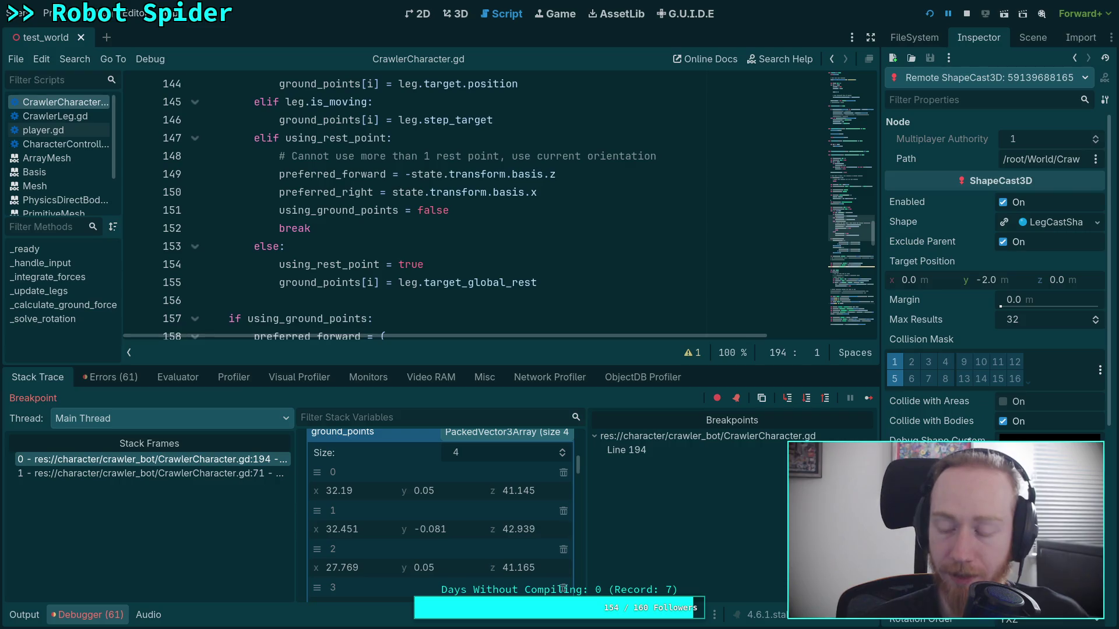
{"action": "mouse_move", "coordinate": [962, 461]}
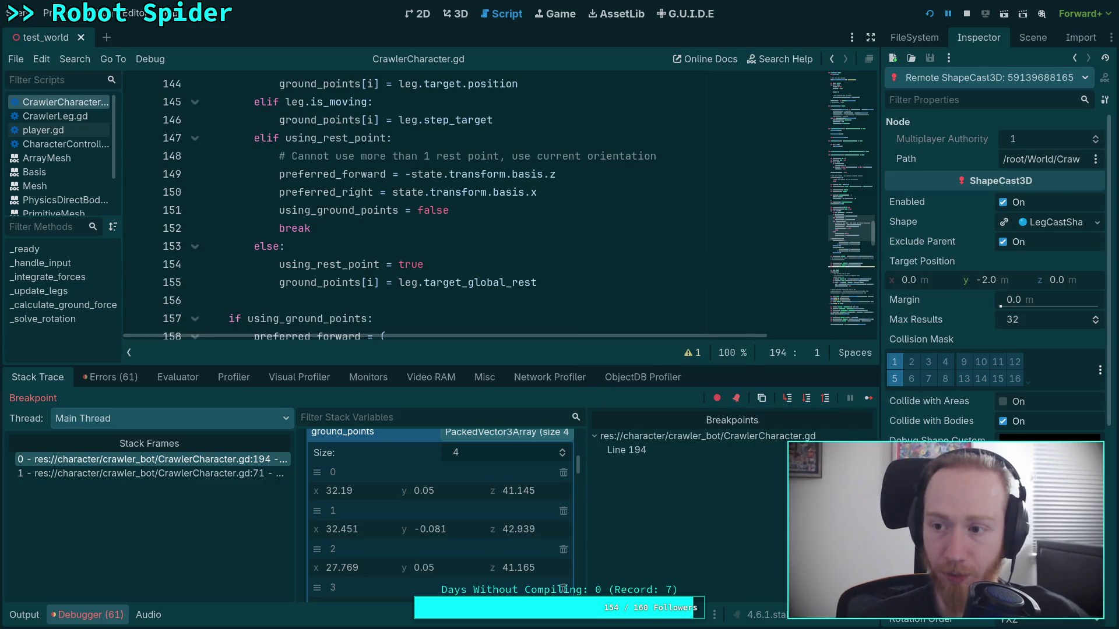
{"action": "mouse_move", "coordinate": [971, 397]}
{"action": "left_click", "coordinate": [1039, 223]}
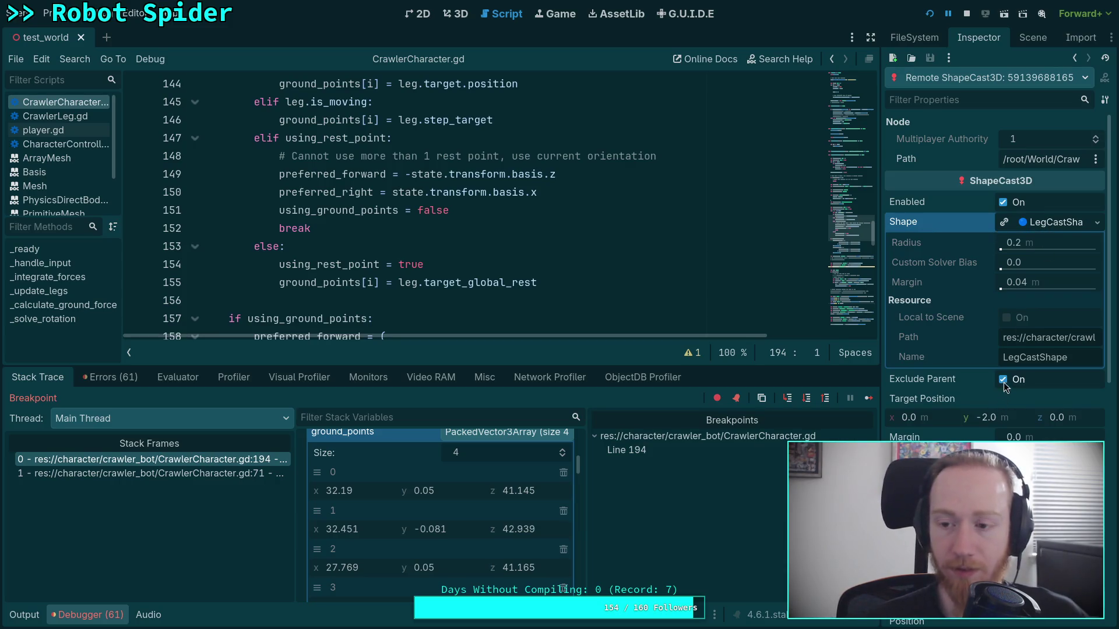
{"action": "left_click", "coordinate": [1066, 225]}
- Review the ground_points stack variables, then bring the paused spider game forward and widen it
{"action": "scroll", "coordinate": [944, 437], "scroll_direction": "down", "scroll_amount": 5}
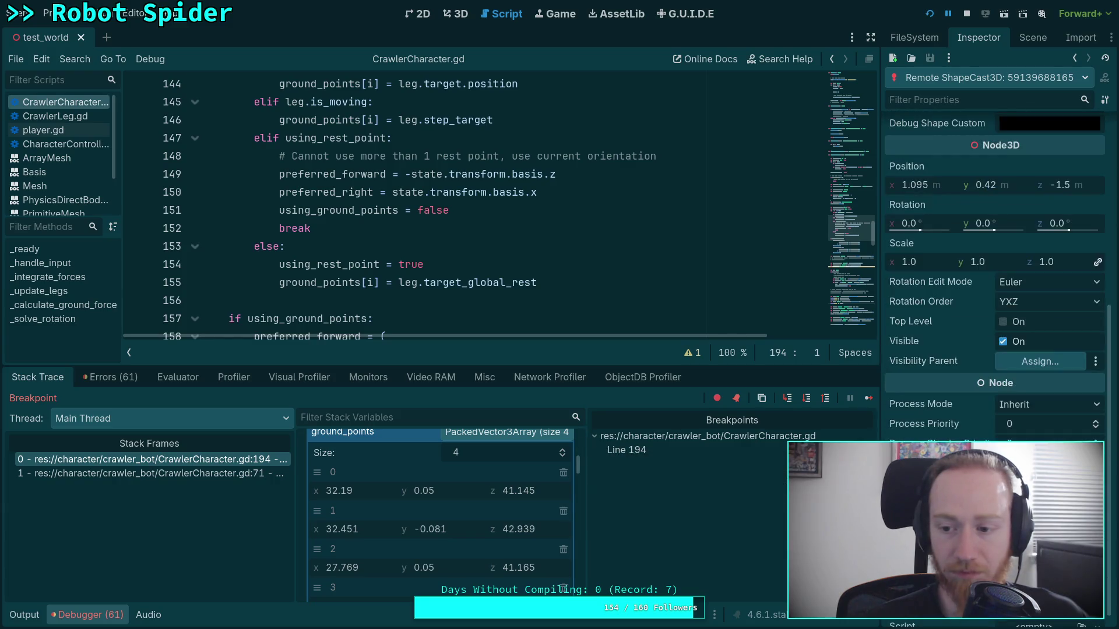
{"action": "scroll", "coordinate": [957, 439], "scroll_direction": "up", "scroll_amount": 2}
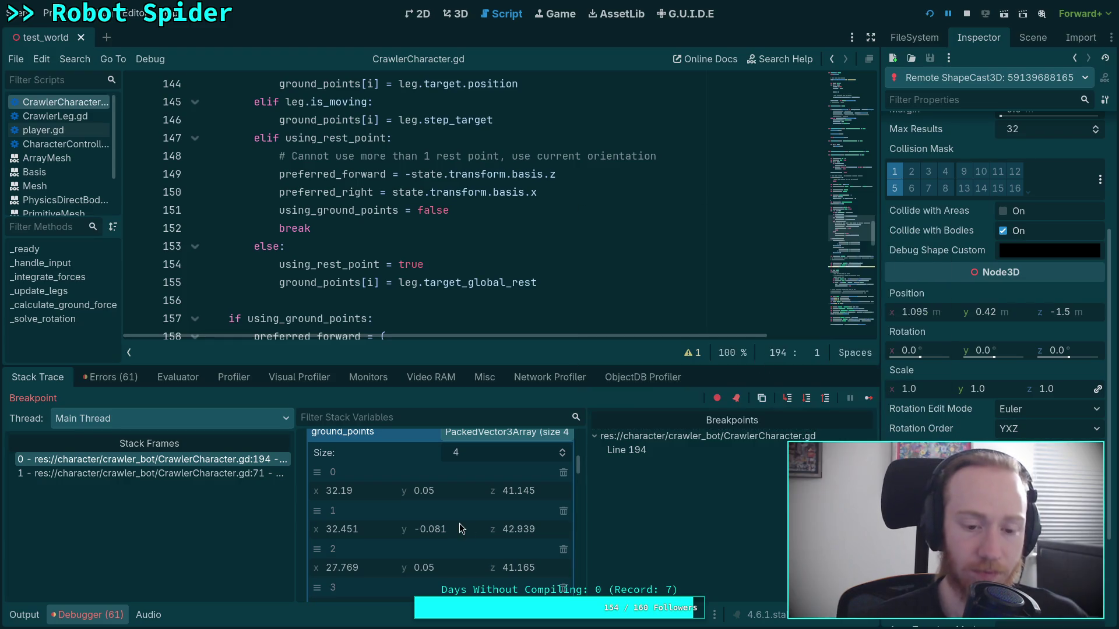
{"action": "scroll", "coordinate": [478, 515], "scroll_direction": "down", "scroll_amount": 2}
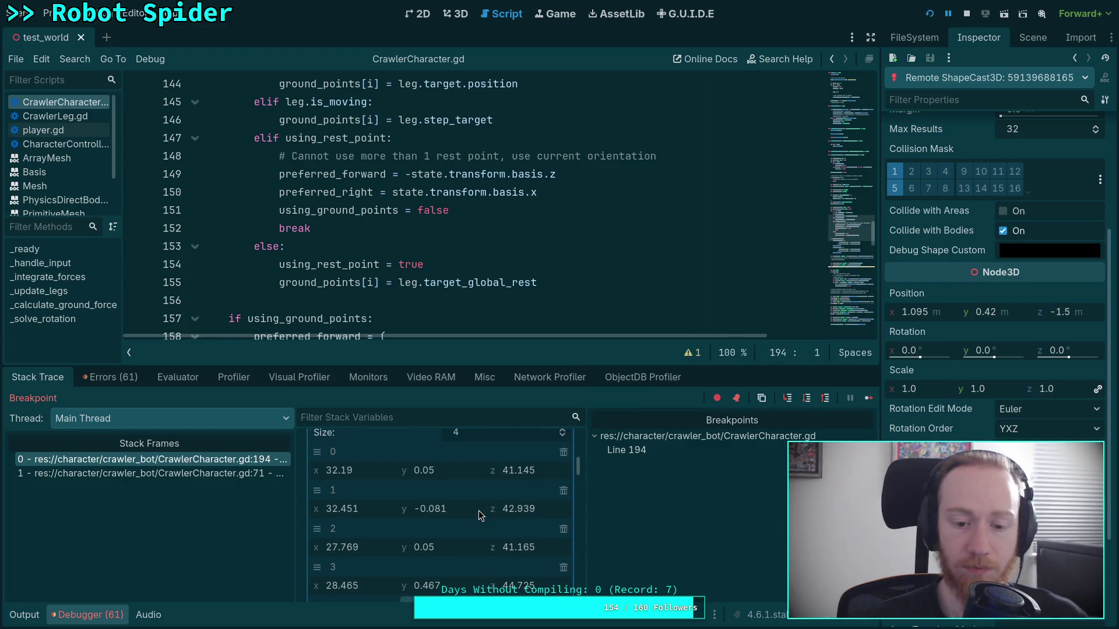
{"action": "scroll", "coordinate": [478, 511], "scroll_direction": "up", "scroll_amount": 1}
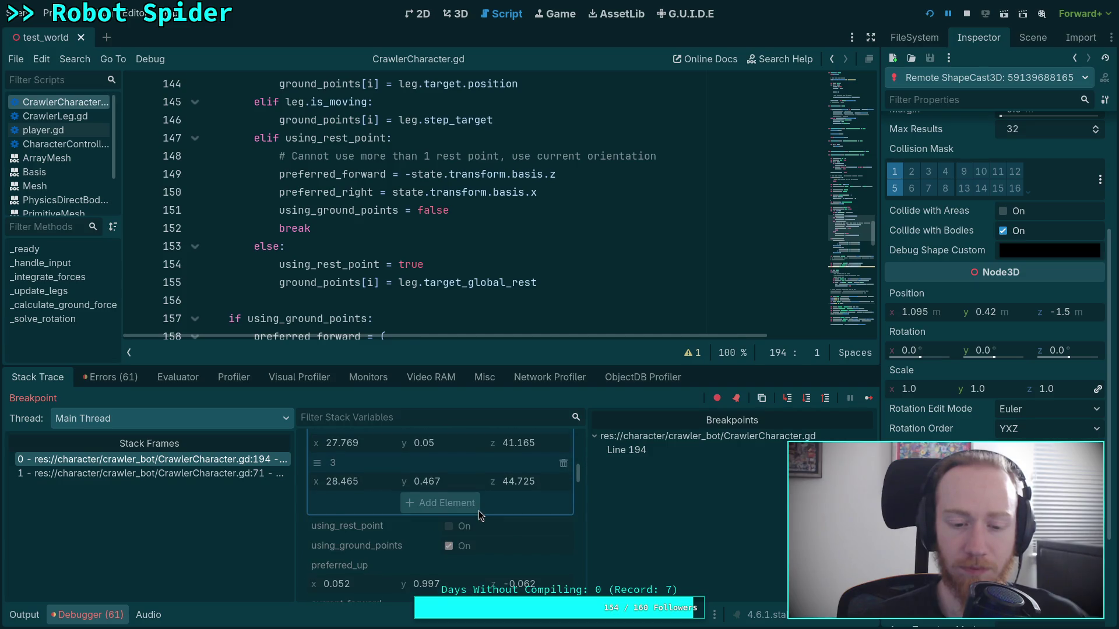
{"action": "scroll", "coordinate": [478, 511], "scroll_direction": "up", "scroll_amount": 1}
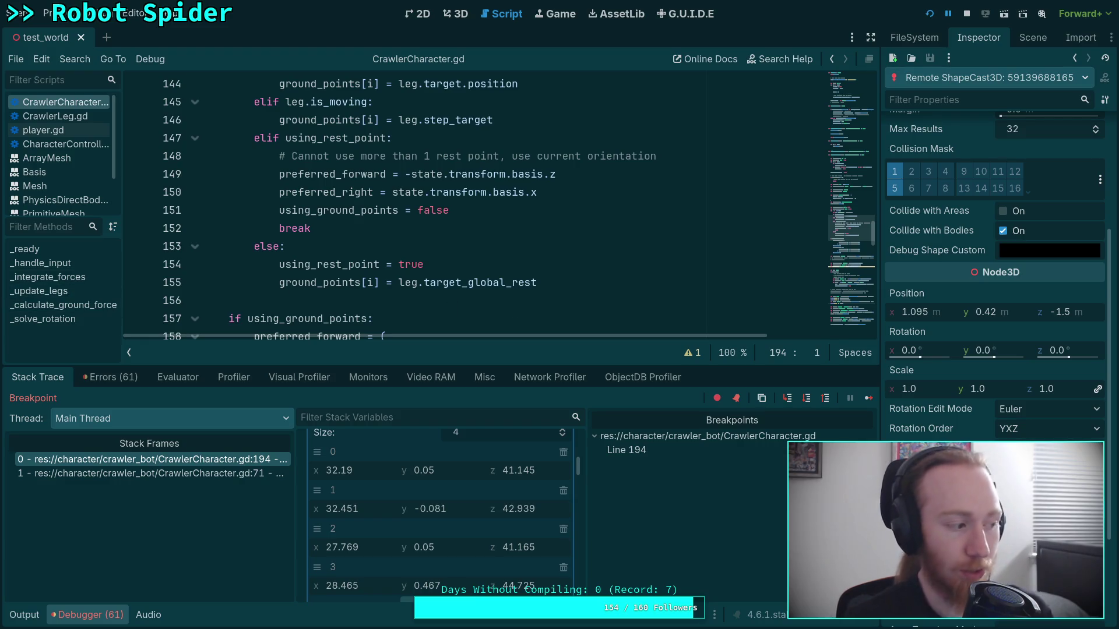
{"action": "key", "text": "alt+Tab"}
{"action": "left_click_drag", "start_coordinate": [283, 315], "coordinate": [630, 317]}
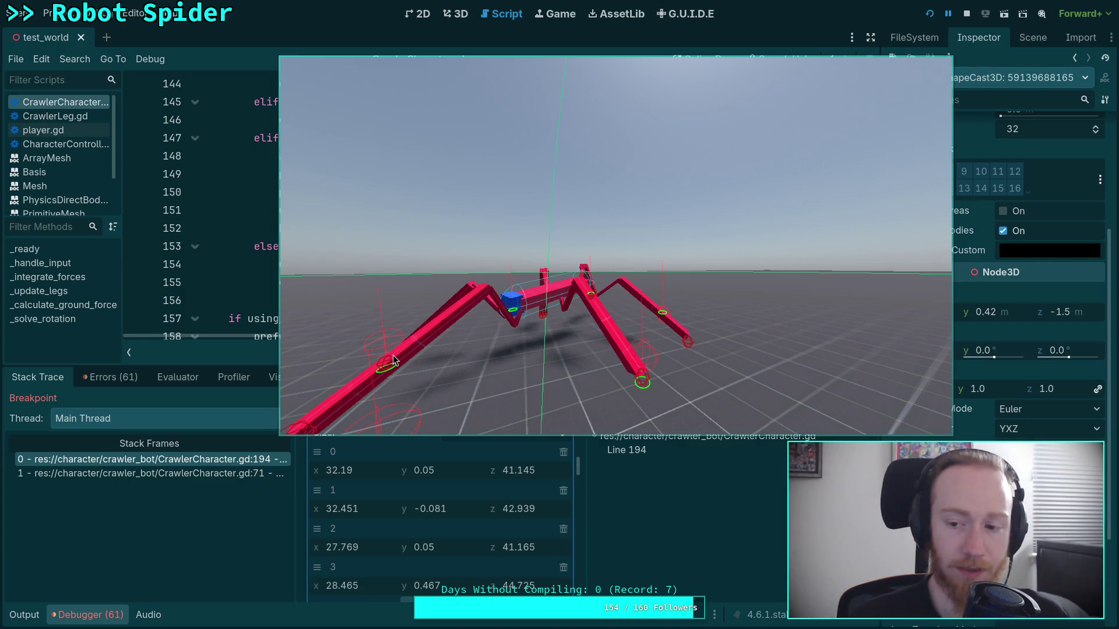
- Stop the running spider game and return to line 166 of the code
{"action": "left_click", "coordinate": [970, 19]}
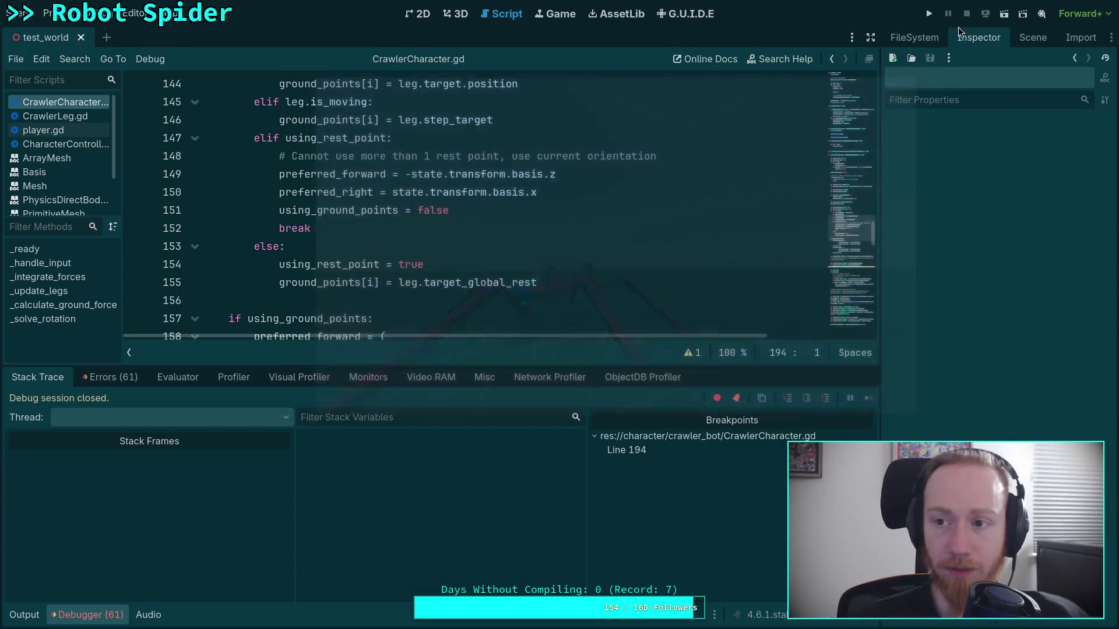
{"action": "left_click", "coordinate": [96, 615]}
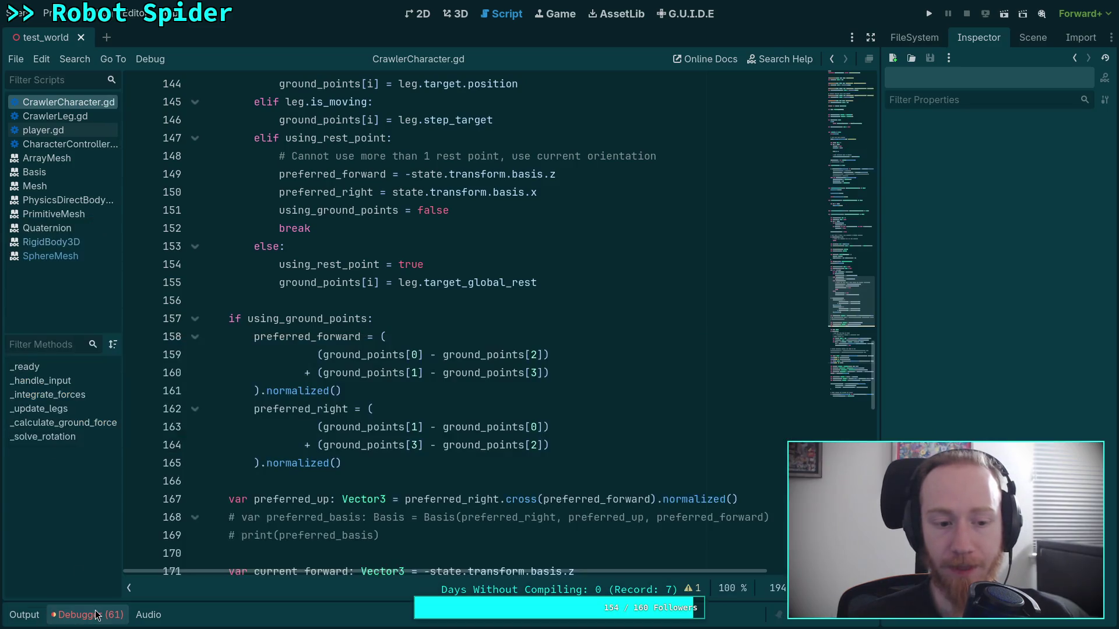
{"action": "left_click", "coordinate": [281, 484]}
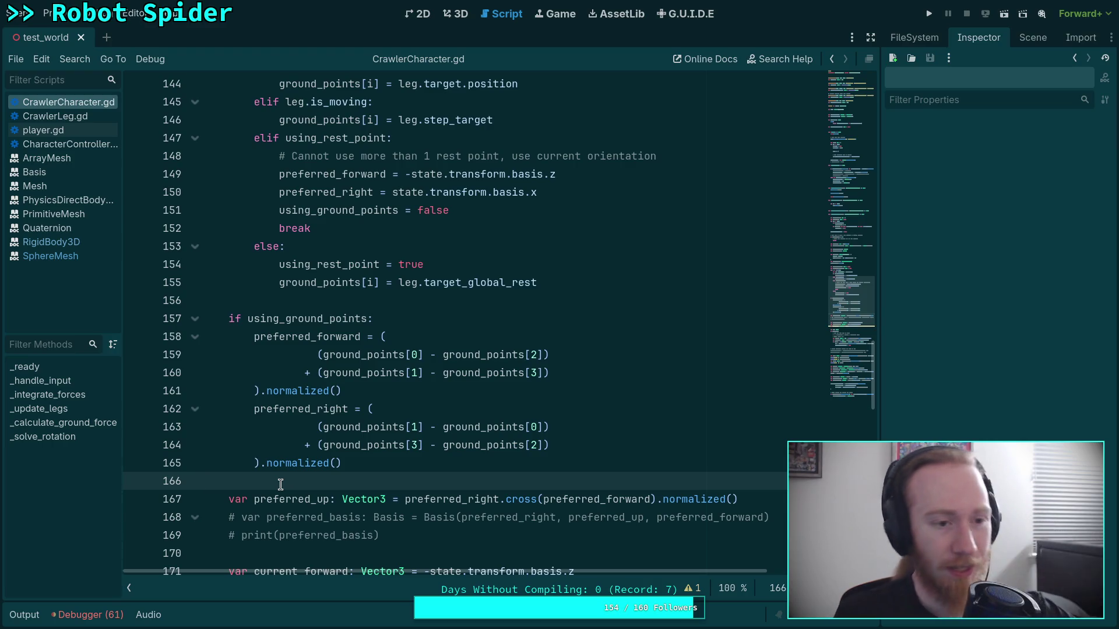
- Glance at line 164 of CrawlerLeg.gd, then return to CrawlerCharacter.gd
{"action": "left_click", "coordinate": [77, 116]}
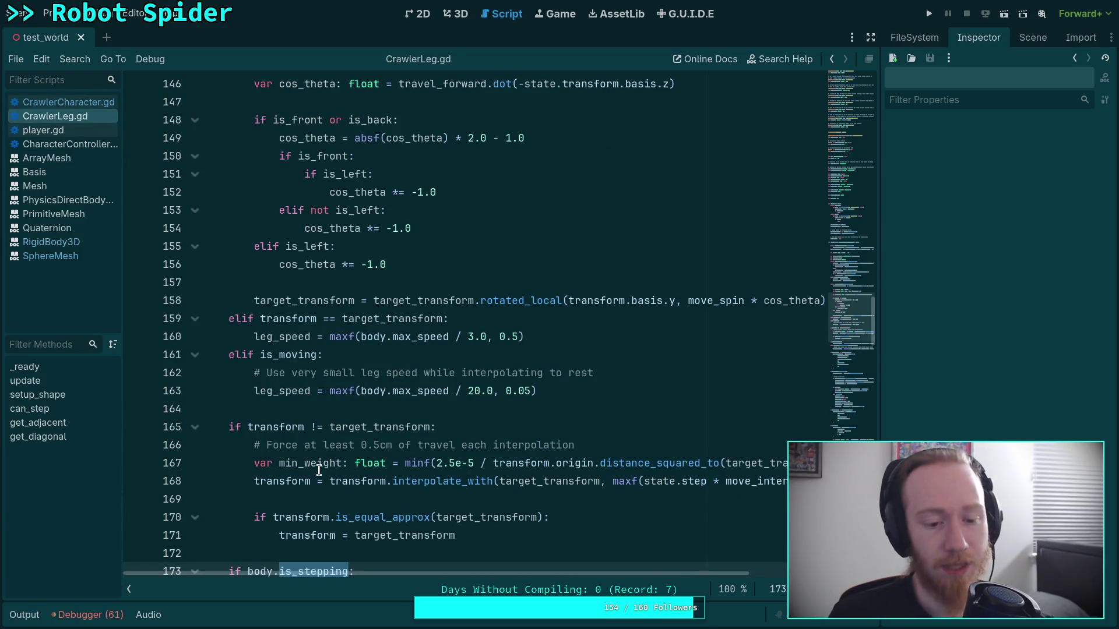
{"action": "left_click", "coordinate": [316, 412]}
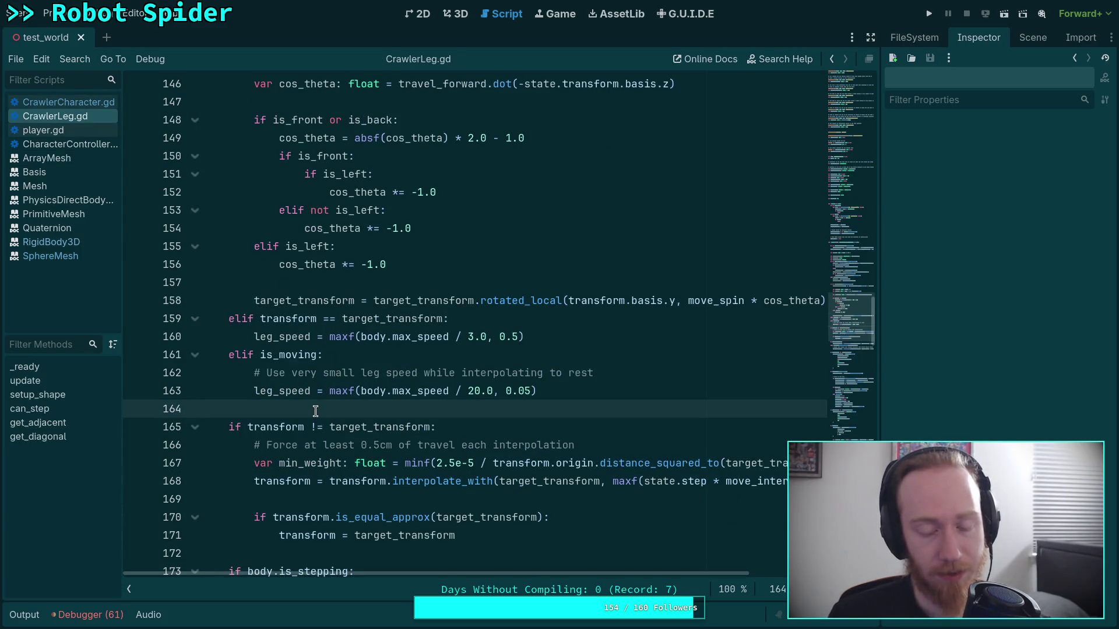
{"action": "left_click", "coordinate": [78, 104]}
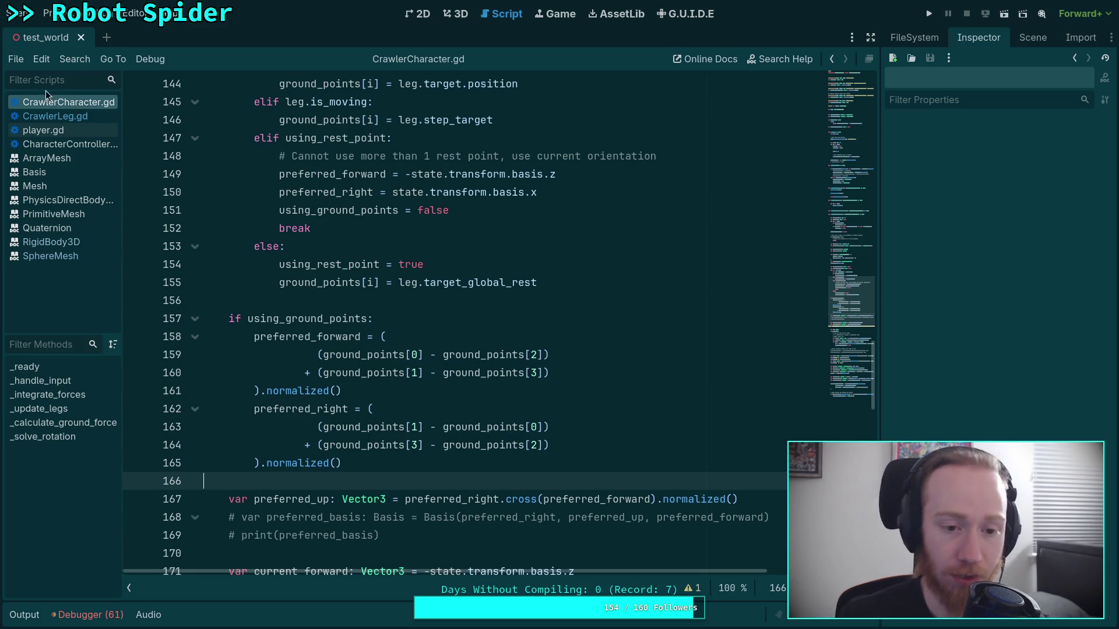
- Show the Output log and select the last printed curr: line
{"action": "left_click", "coordinate": [340, 303]}
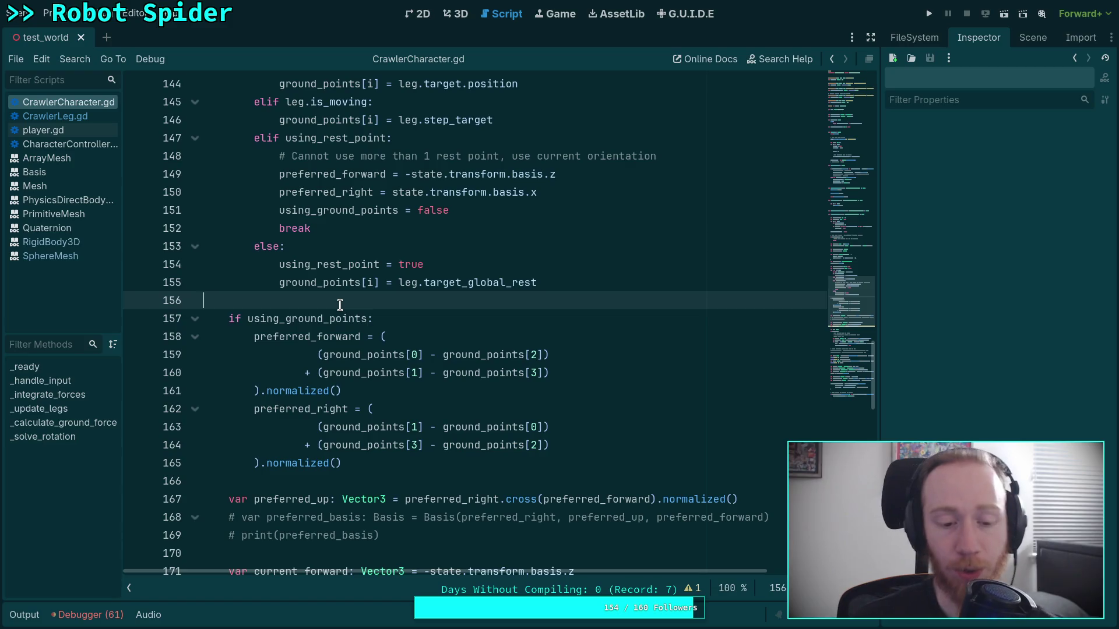
{"action": "left_click", "coordinate": [24, 615]}
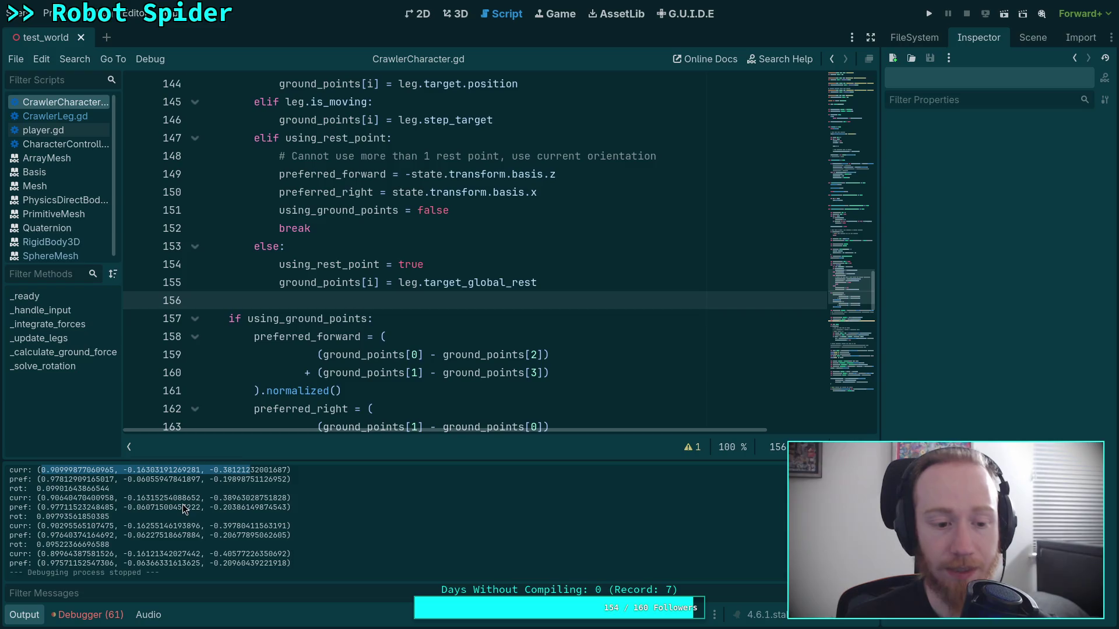
{"action": "left_click_drag", "start_coordinate": [38, 553], "coordinate": [298, 552]}
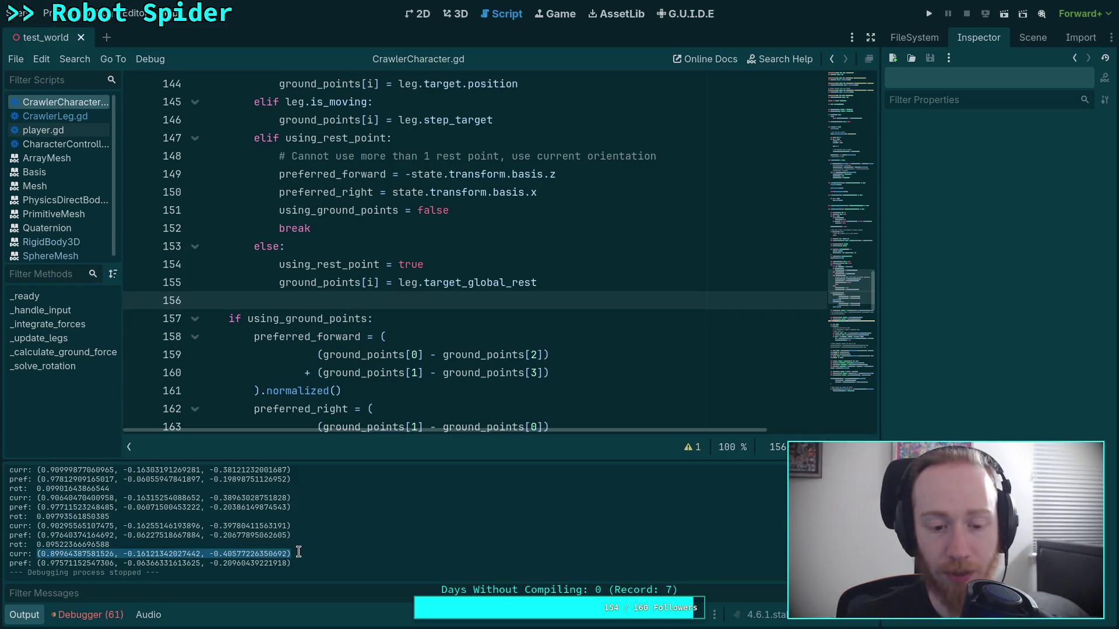
{"action": "scroll", "coordinate": [303, 349], "scroll_direction": "down", "scroll_amount": 2}
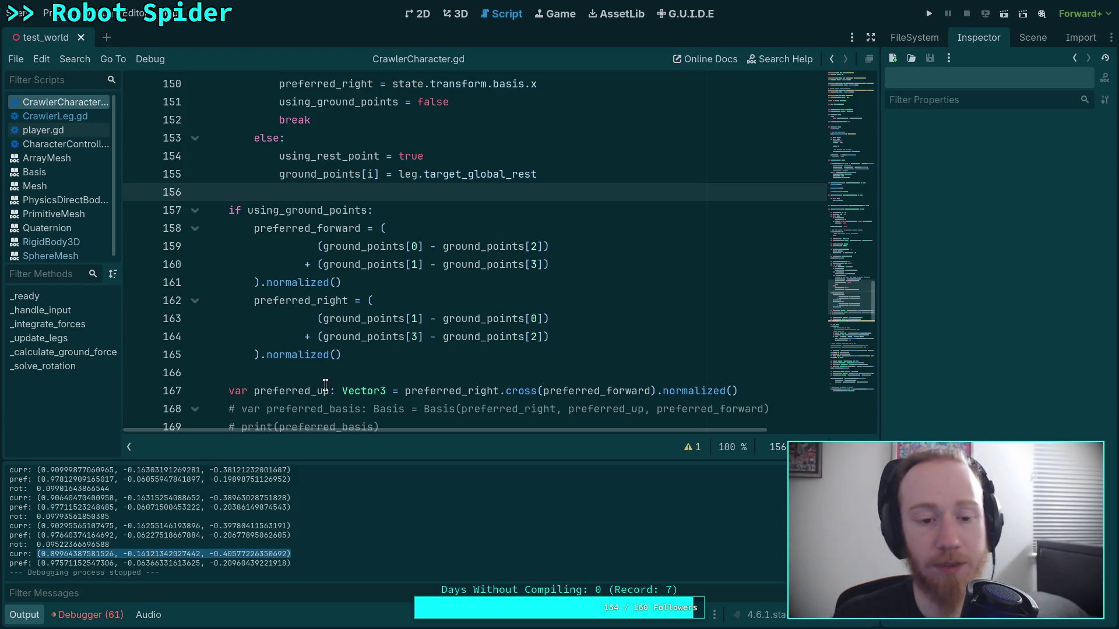
- Scroll CrawlerCharacter.gd down to the preferred_up cross-product lines
{"action": "left_click", "coordinate": [336, 365]}
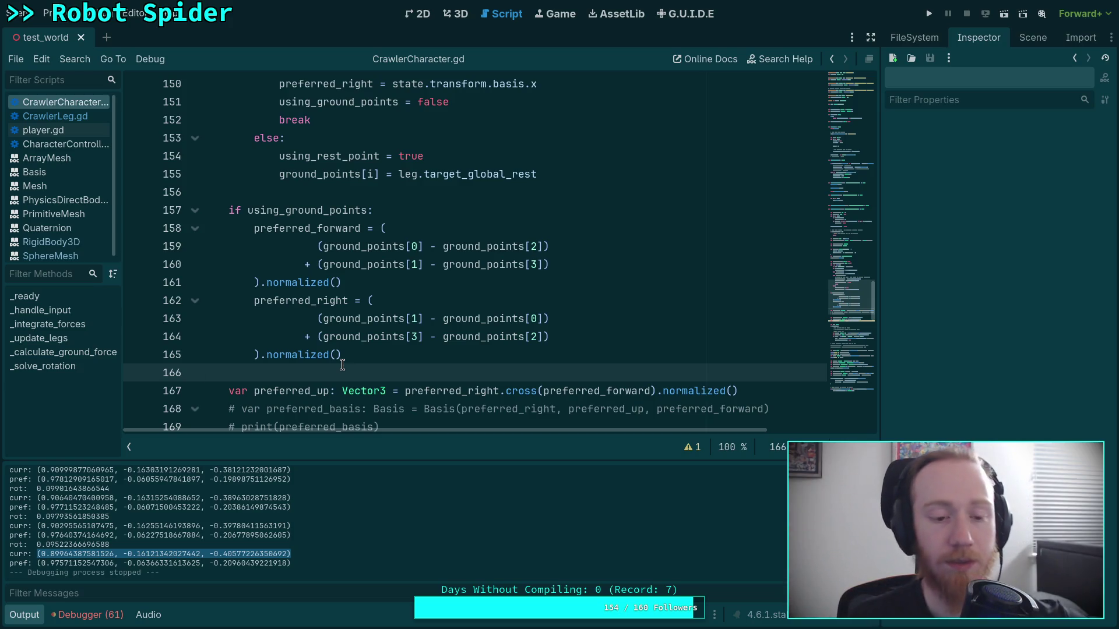
{"action": "mouse_move", "coordinate": [364, 396]}
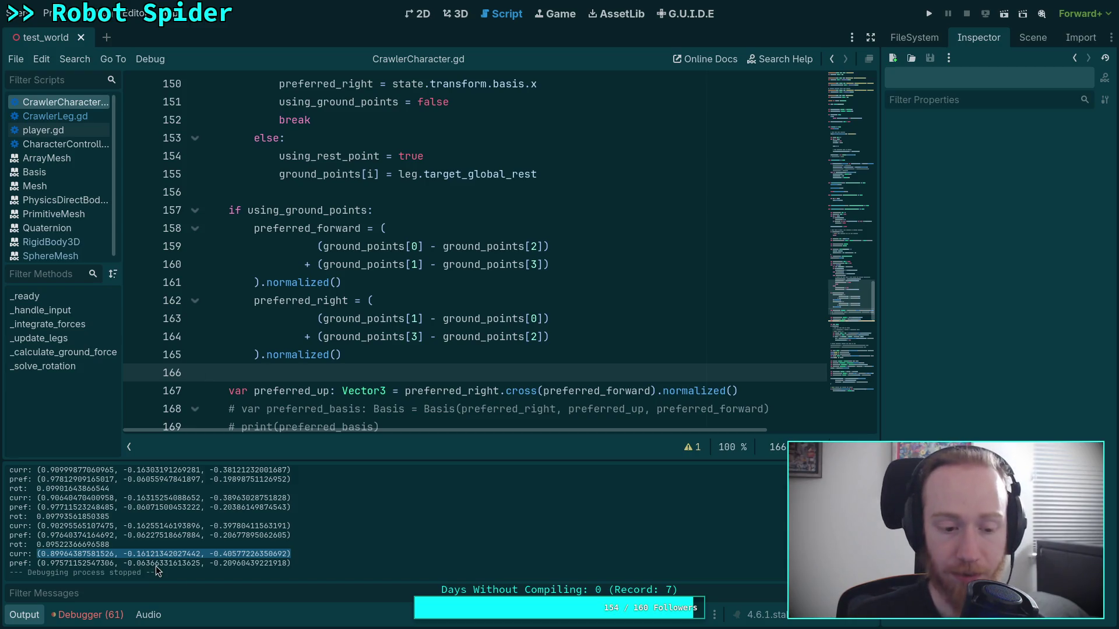
{"action": "scroll", "coordinate": [357, 311], "scroll_direction": "down", "scroll_amount": 1}
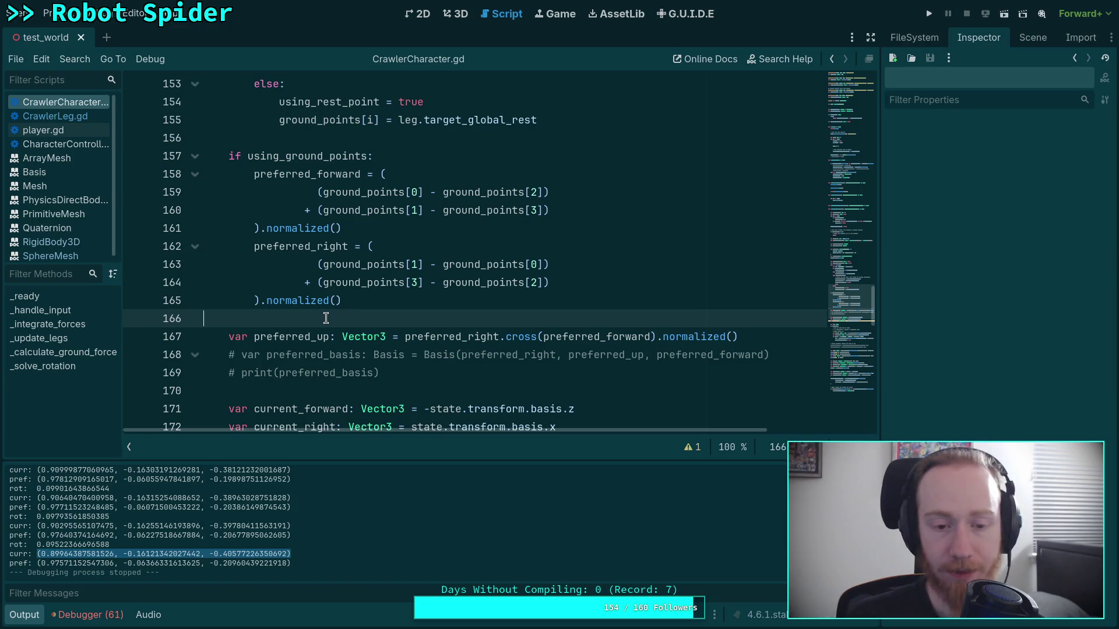
{"action": "scroll", "coordinate": [326, 318], "scroll_direction": "down", "scroll_amount": 4}
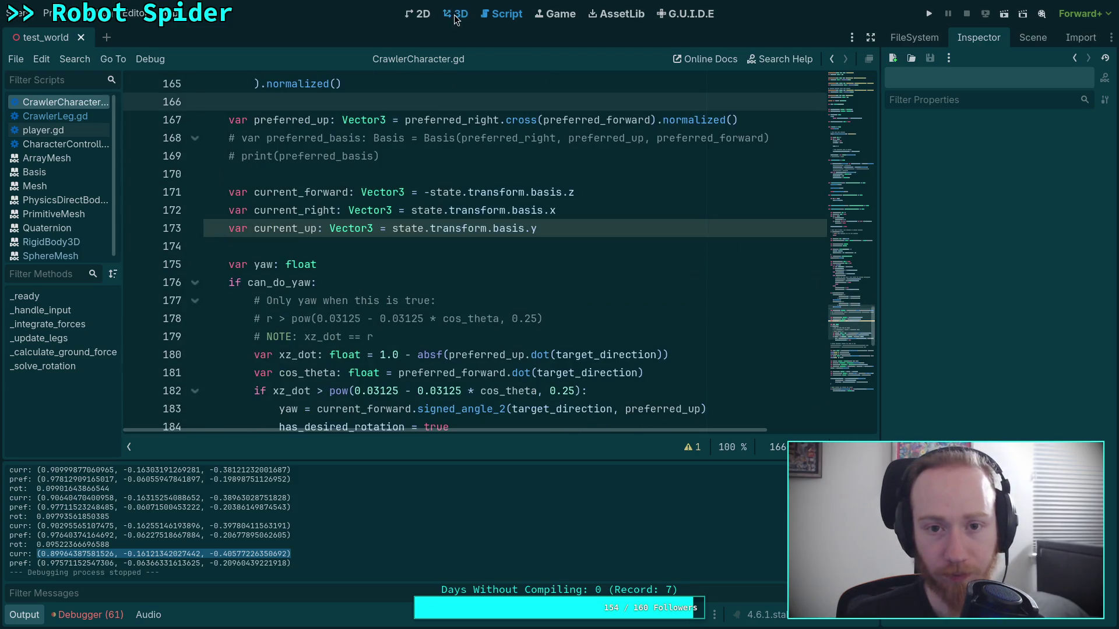
- Rotate CrawlerBot by -15 degrees in the 3D view and save test_world
{"action": "left_click", "coordinate": [456, 19]}
{"action": "left_click", "coordinate": [415, 237]}
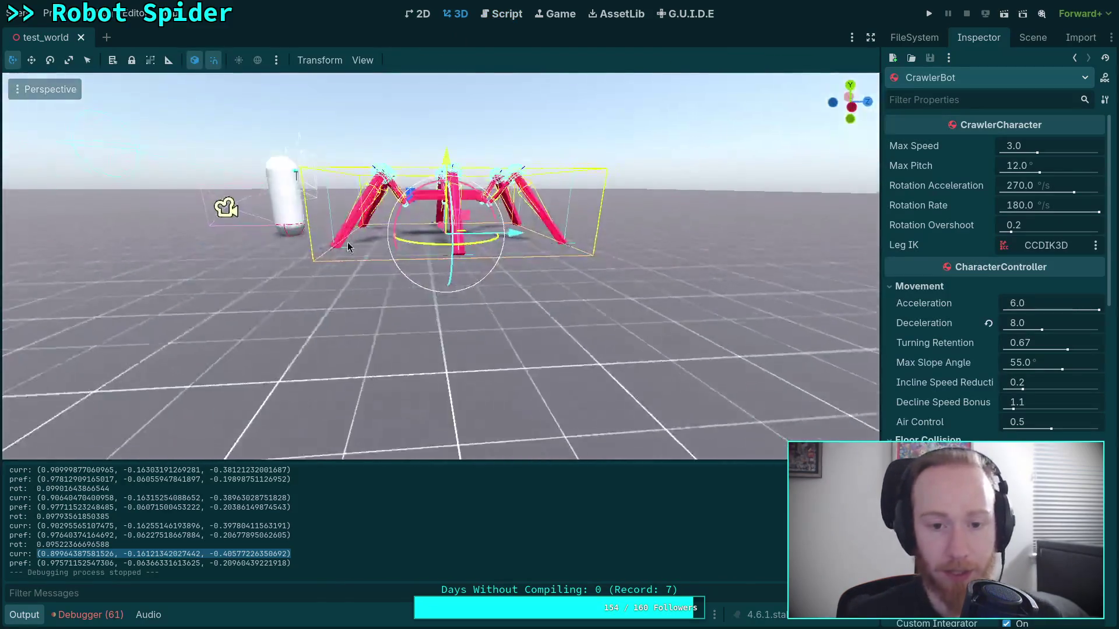
{"action": "left_click_drag", "start_coordinate": [402, 195], "coordinate": [419, 185]}
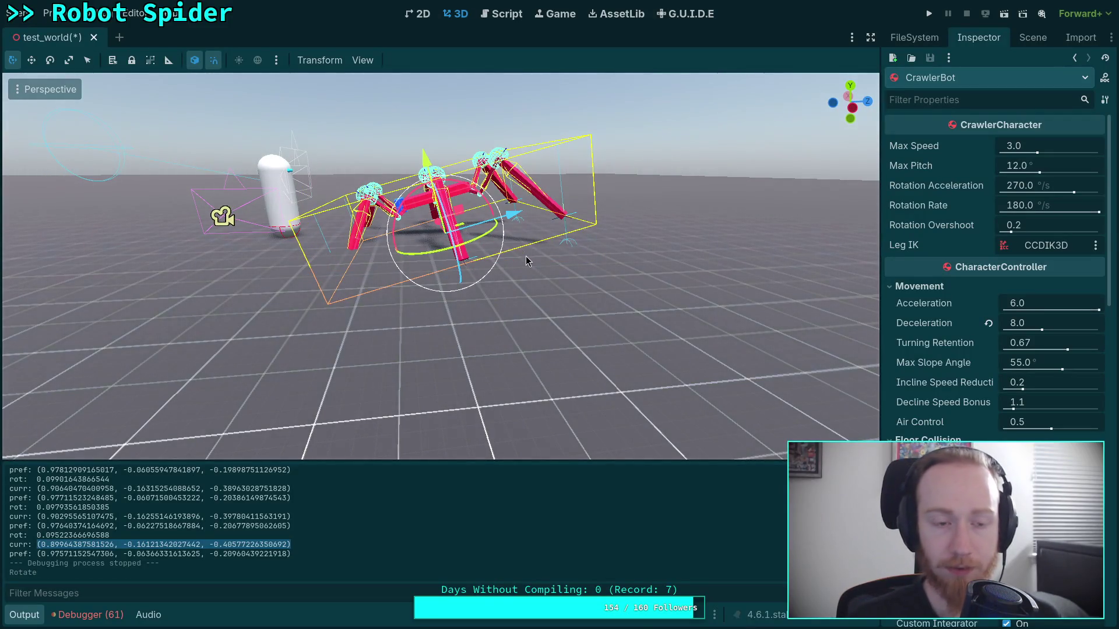
{"action": "key", "text": "ctrl+s"}
- Rerun the game and scroll through the stack variables at the breakpoint
{"action": "left_click", "coordinate": [930, 16]}
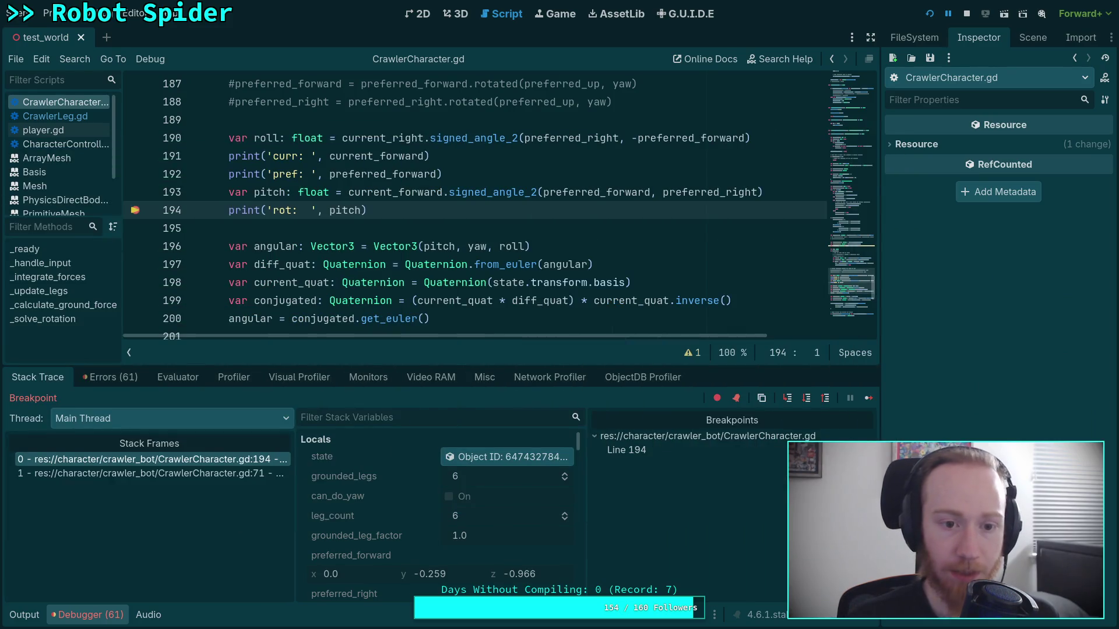
{"action": "scroll", "coordinate": [401, 501], "scroll_direction": "down", "scroll_amount": 3}
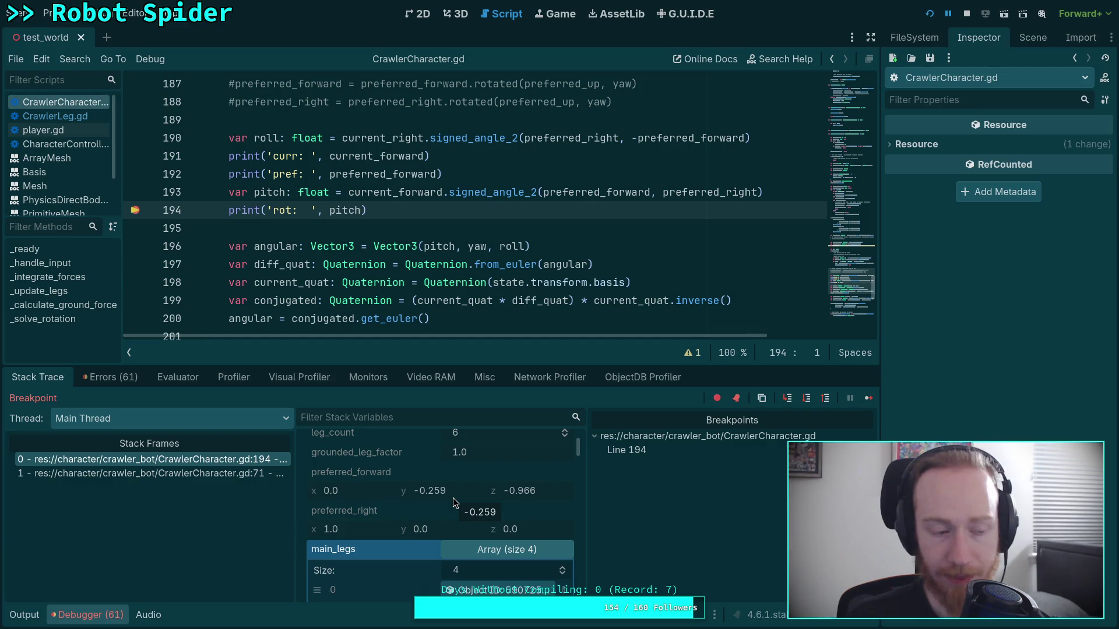
{"action": "scroll", "coordinate": [453, 498], "scroll_direction": "down", "scroll_amount": 2}
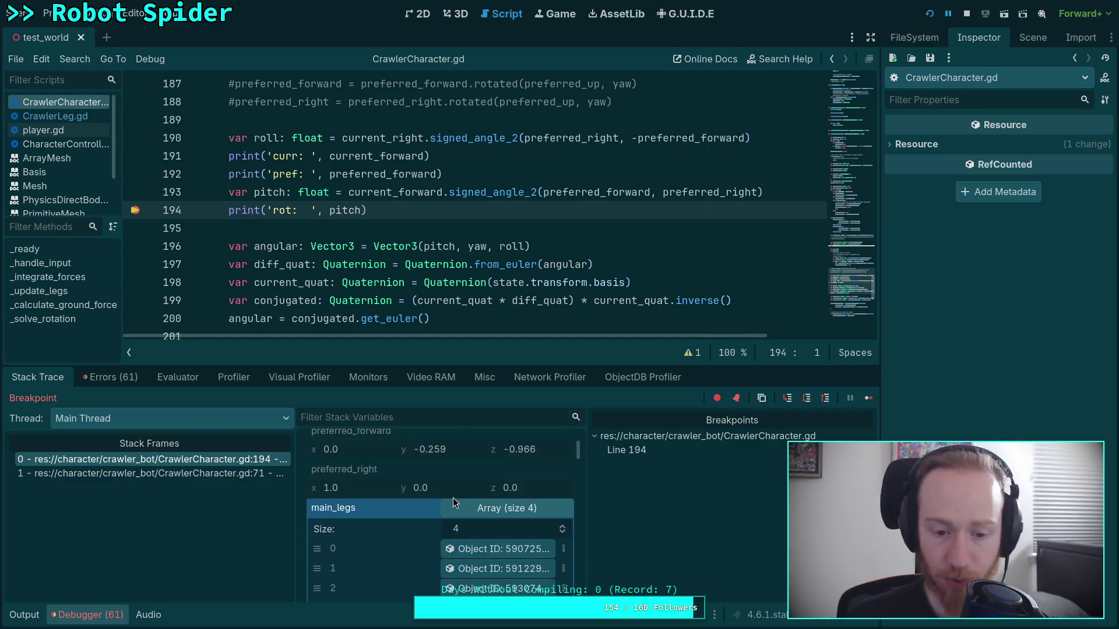
{"action": "scroll", "coordinate": [454, 501], "scroll_direction": "down", "scroll_amount": 1}
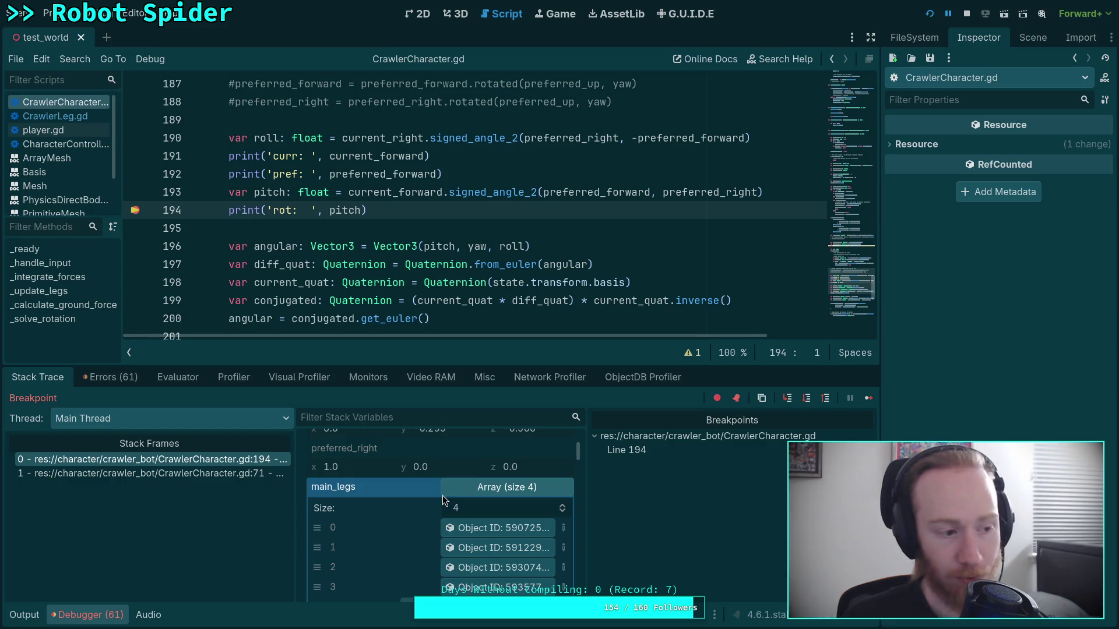
{"action": "scroll", "coordinate": [449, 474], "scroll_direction": "down", "scroll_amount": 2}
{"action": "scroll", "coordinate": [449, 474], "scroll_direction": "up", "scroll_amount": 2}
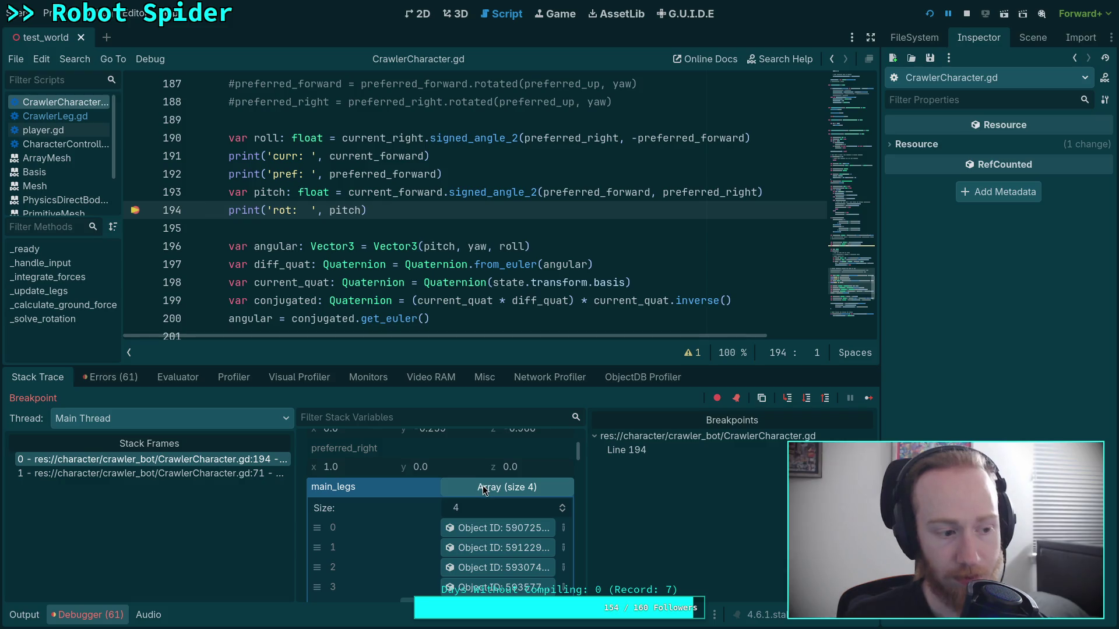
- Collapse the main_legs and ground_points arrays to review the yaw, roll and pitch locals
{"action": "left_click", "coordinate": [482, 486]}
{"action": "scroll", "coordinate": [417, 504], "scroll_direction": "down", "scroll_amount": 5}
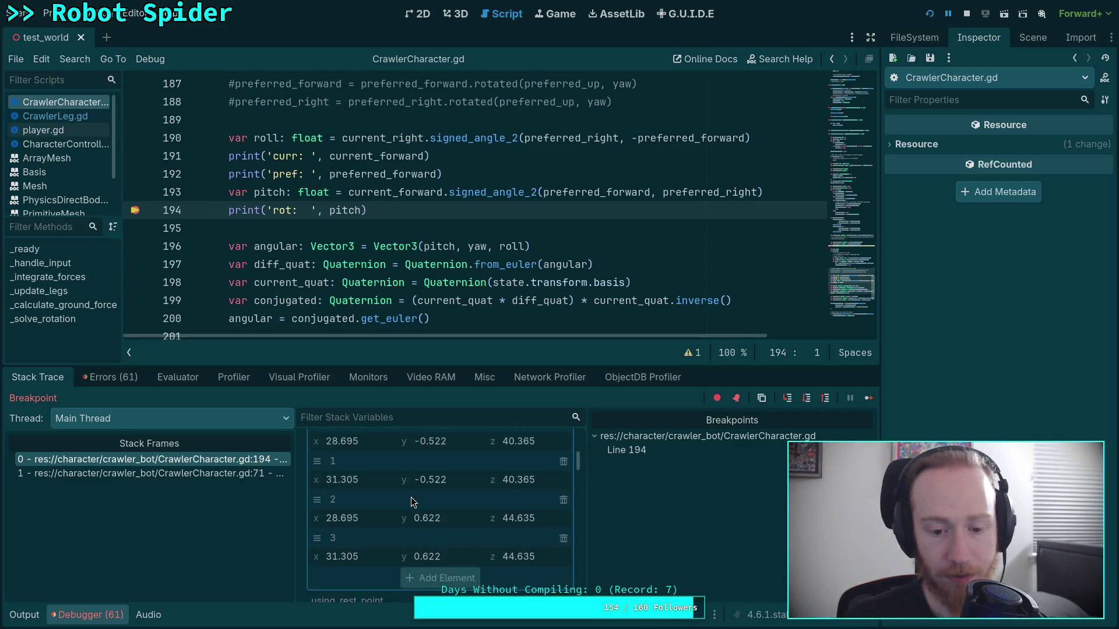
{"action": "scroll", "coordinate": [481, 498], "scroll_direction": "up", "scroll_amount": 5}
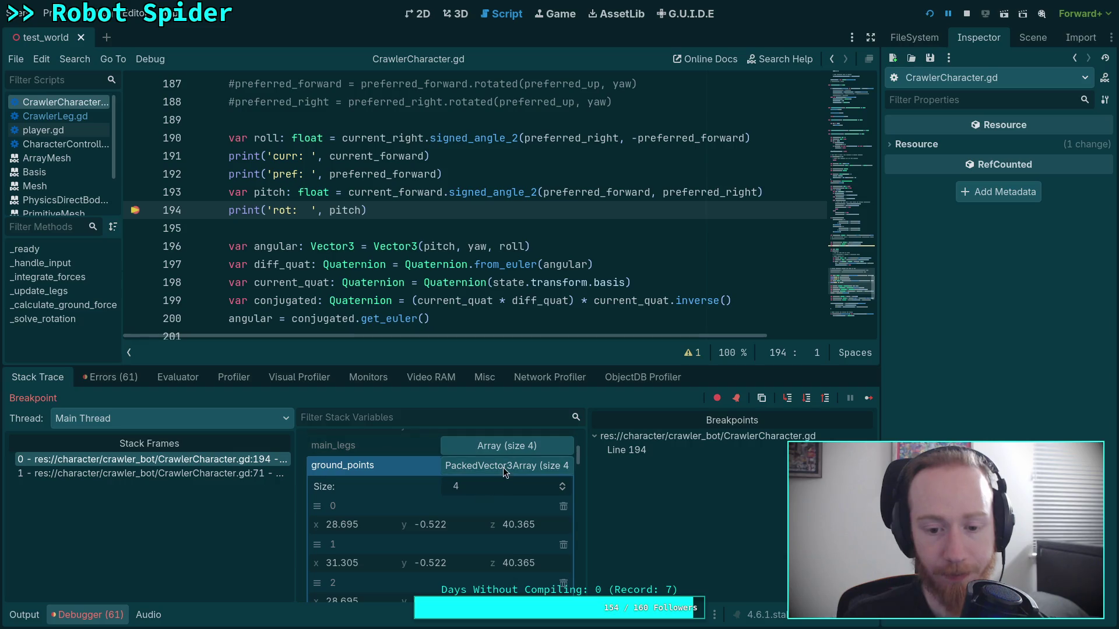
{"action": "left_click", "coordinate": [502, 466]}
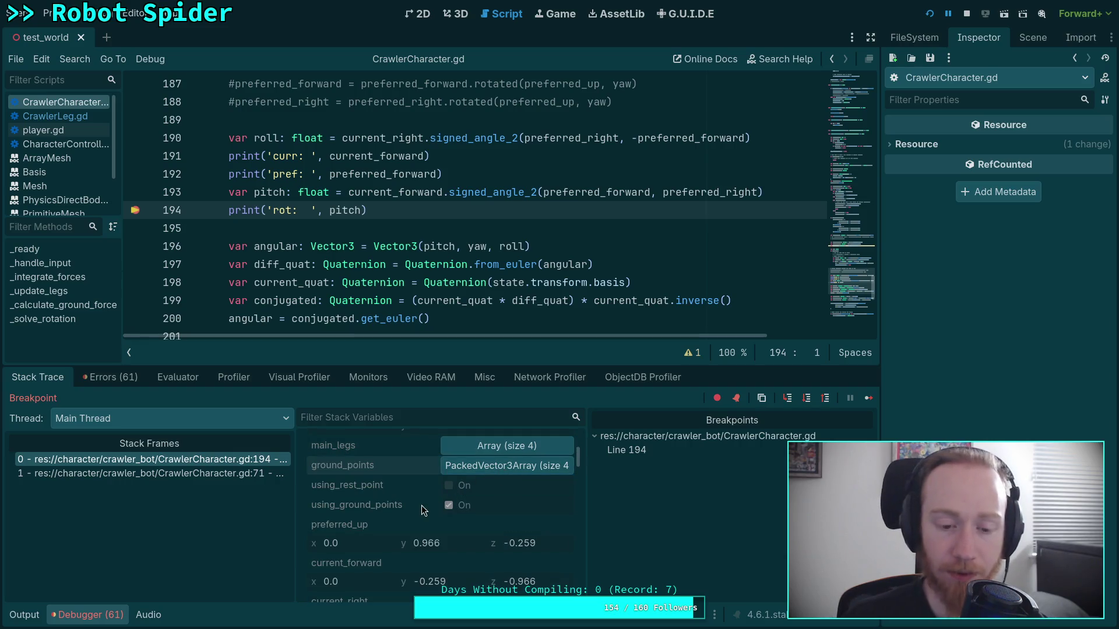
{"action": "scroll", "coordinate": [423, 505], "scroll_direction": "down", "scroll_amount": 2}
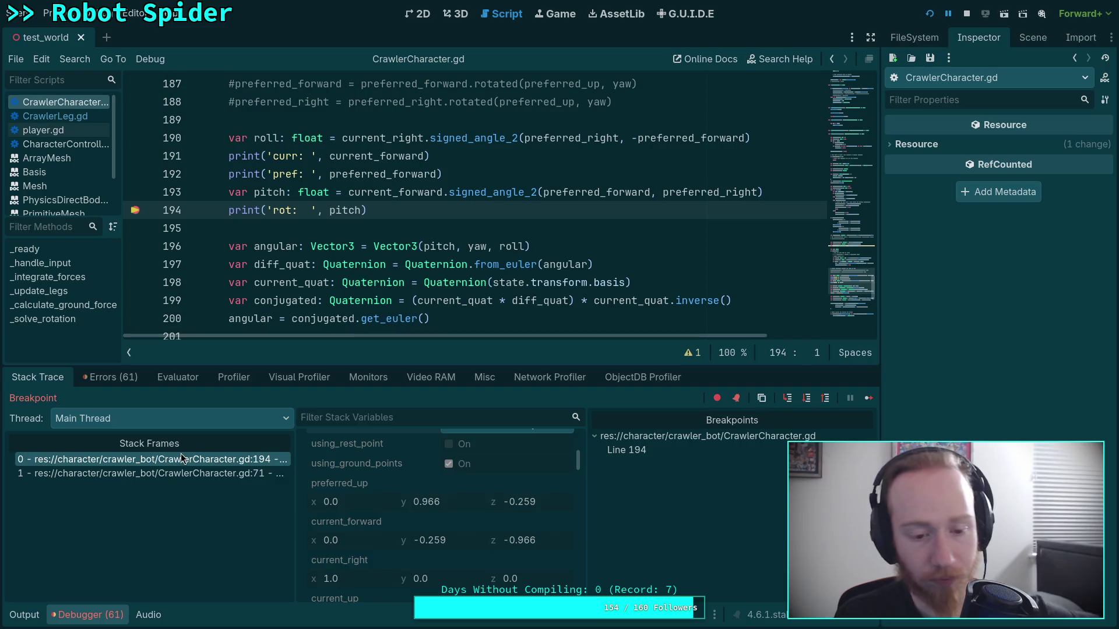
{"action": "scroll", "coordinate": [528, 525], "scroll_direction": "down", "scroll_amount": 3}
{"action": "scroll", "coordinate": [526, 520], "scroll_direction": "down", "scroll_amount": 4}
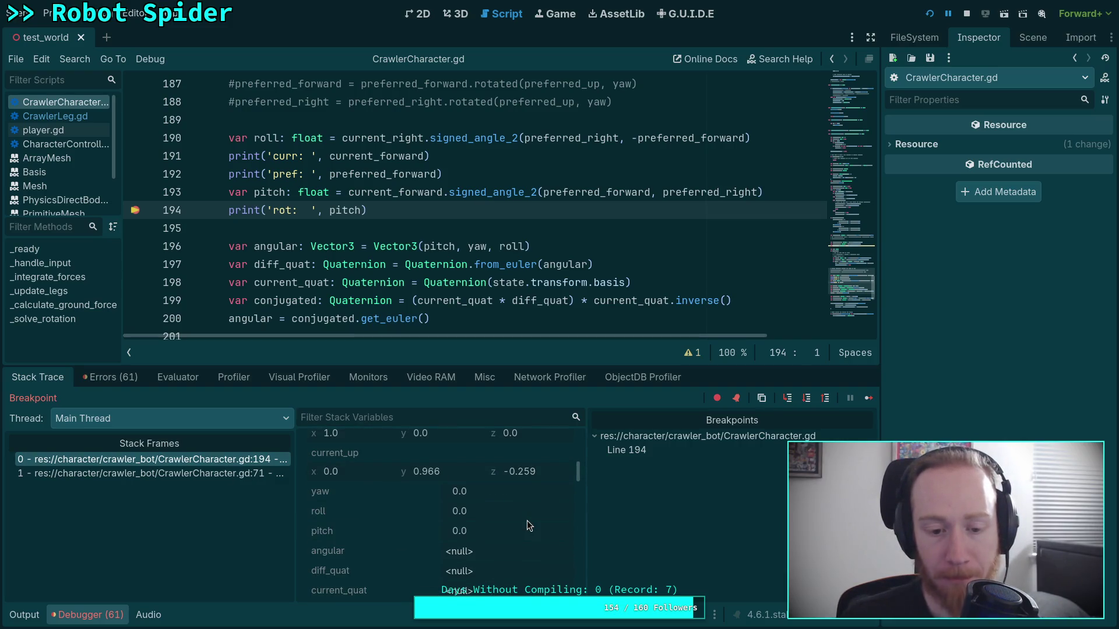
{"action": "scroll", "coordinate": [527, 526], "scroll_direction": "down", "scroll_amount": 1}
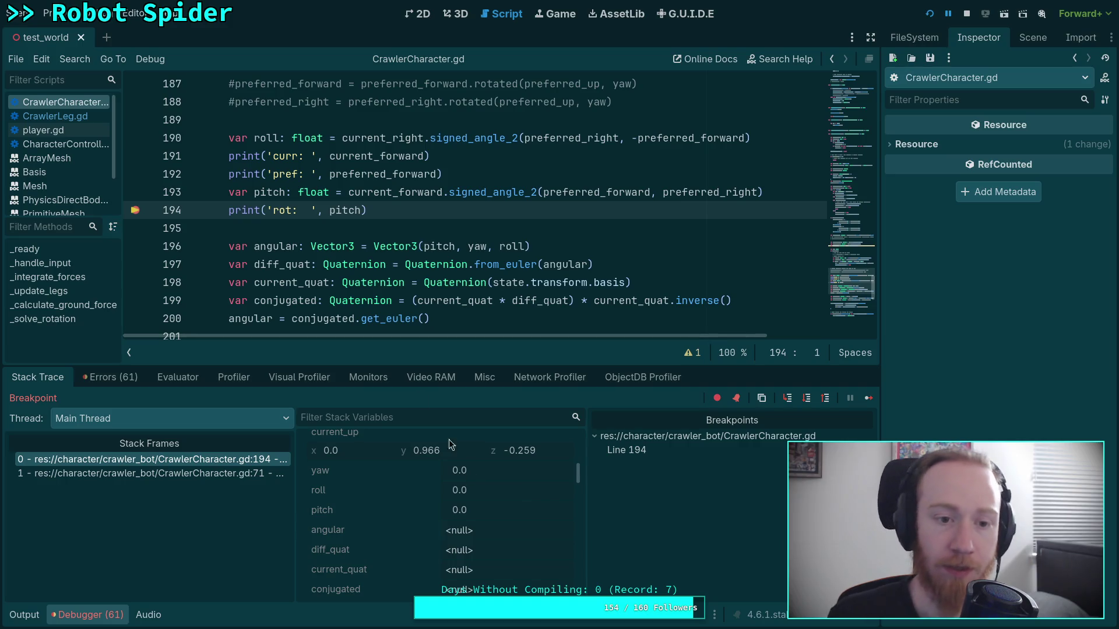
- Remove the line 194 breakpoint and stop the debug session
{"action": "left_click", "coordinate": [134, 211]}
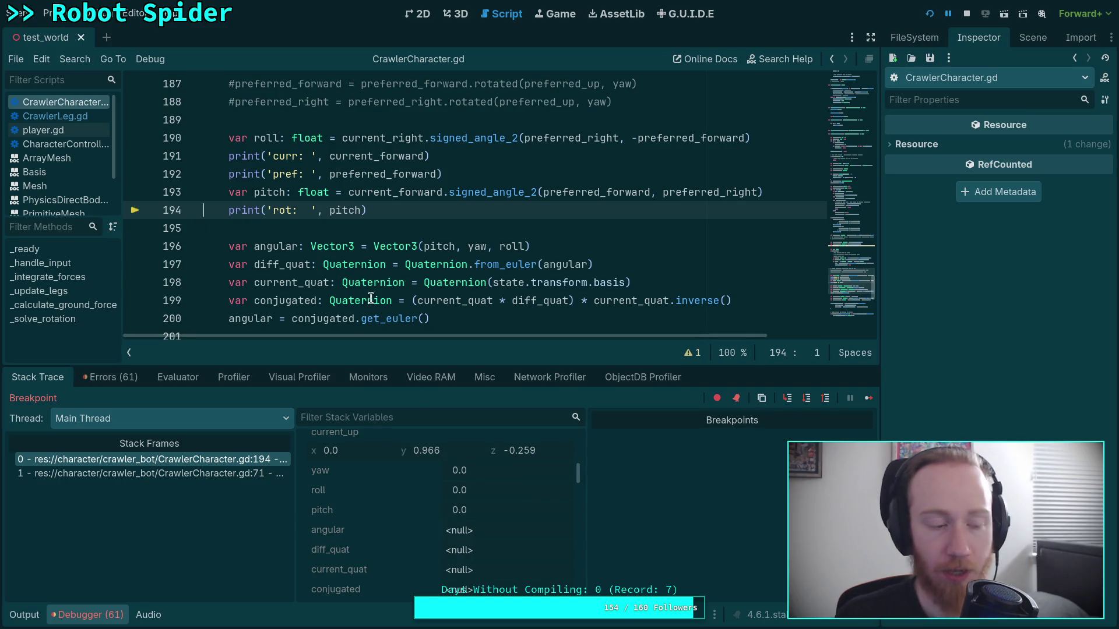
{"action": "left_click", "coordinate": [967, 14]}
{"action": "scroll", "coordinate": [720, 165], "scroll_direction": "down", "scroll_amount": 4}
{"action": "scroll", "coordinate": [720, 165], "scroll_direction": "up", "scroll_amount": 12}
{"action": "scroll", "coordinate": [721, 165], "scroll_direction": "down", "scroll_amount": 7}
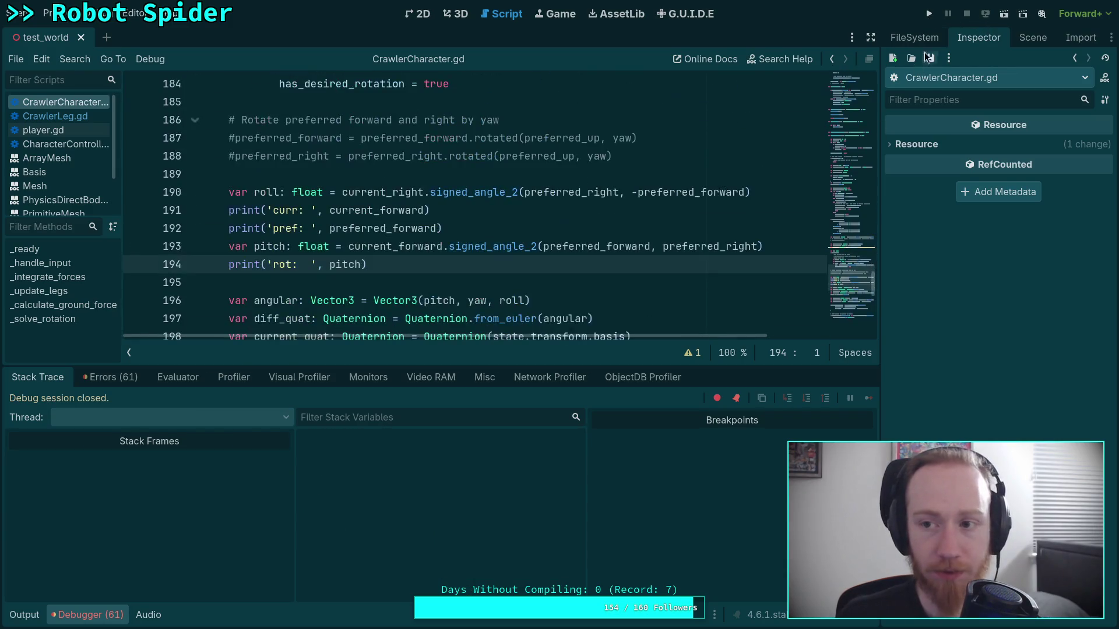
- Relaunch the spider game, move its window higher, and step four physics ticks
{"action": "key", "text": "F5"}
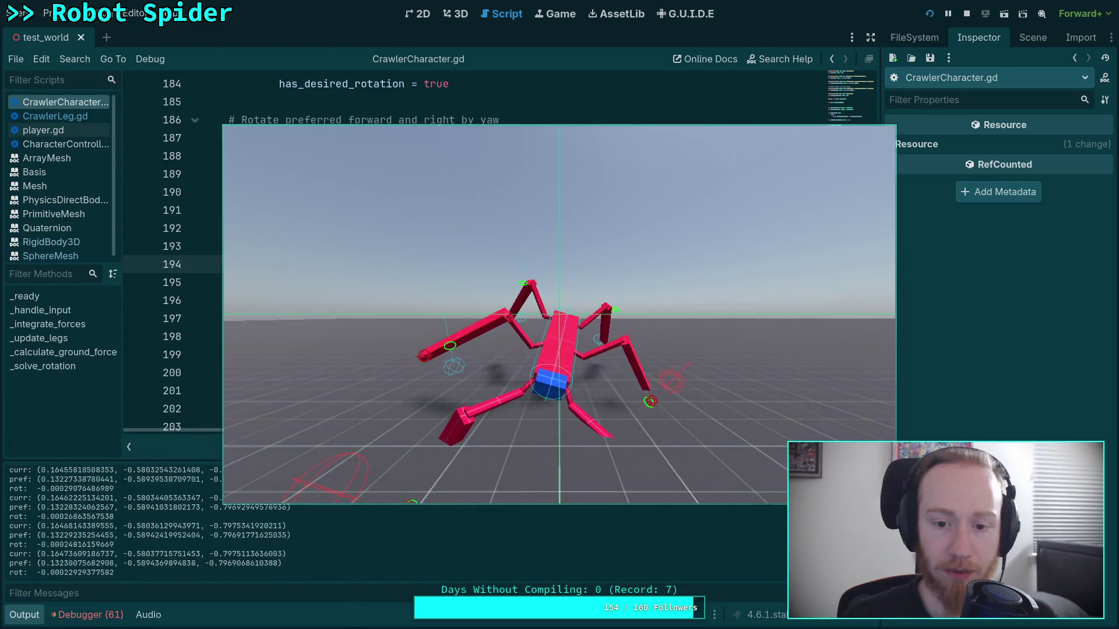
{"action": "left_click", "coordinate": [967, 13]}
{"action": "left_click", "coordinate": [929, 13]}
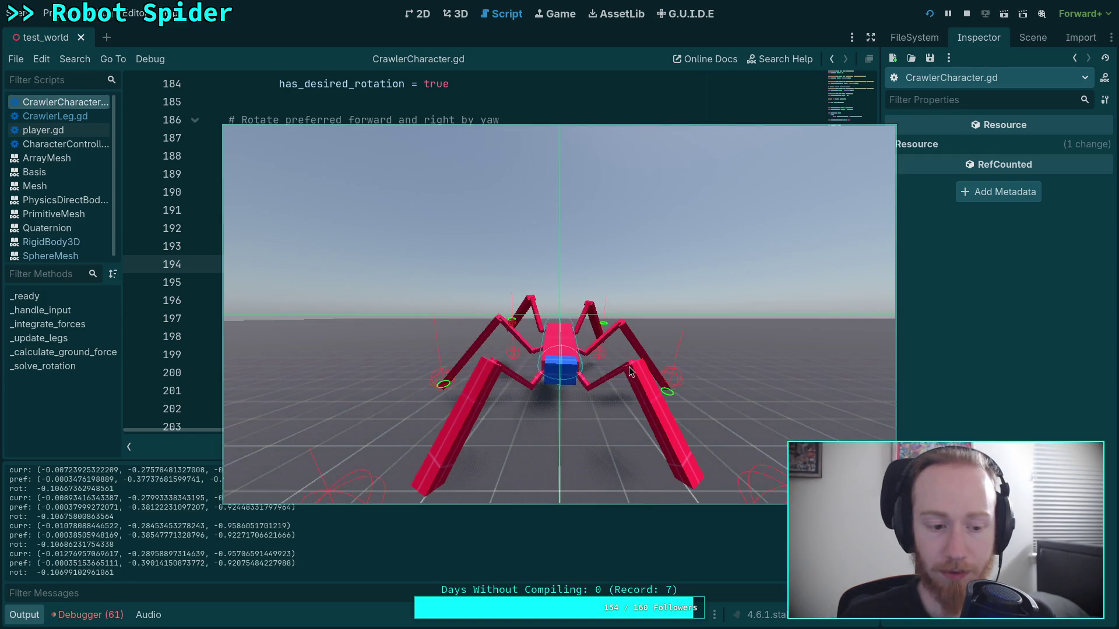
{"action": "left_click_drag", "start_coordinate": [625, 383], "coordinate": [630, 327]}
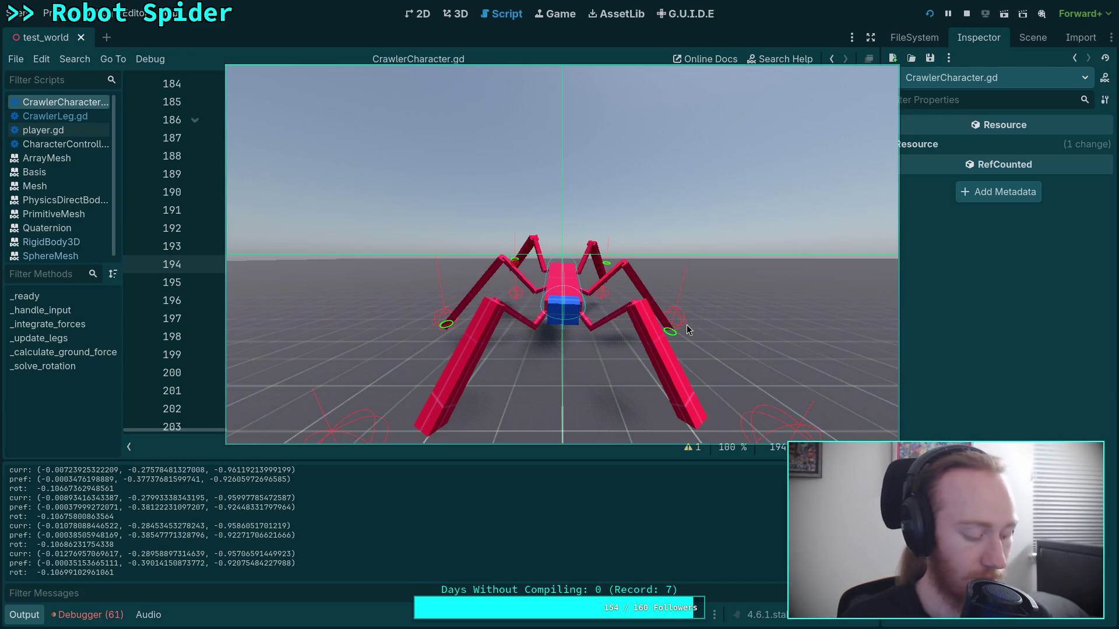
{"action": "key", "text": "space"}
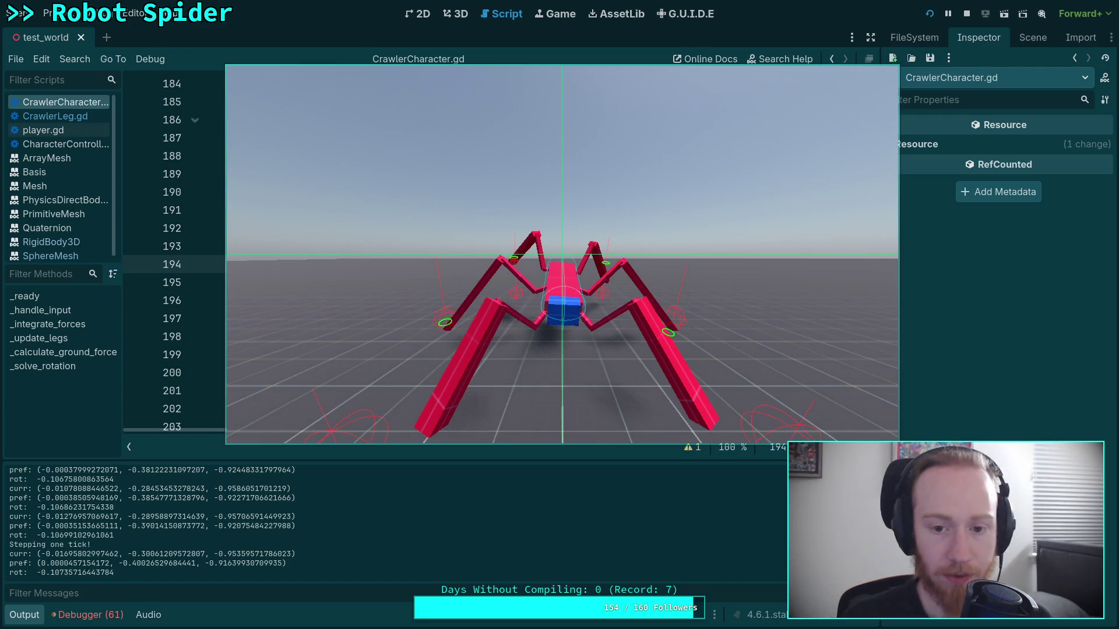
{"action": "key", "text": "space"}
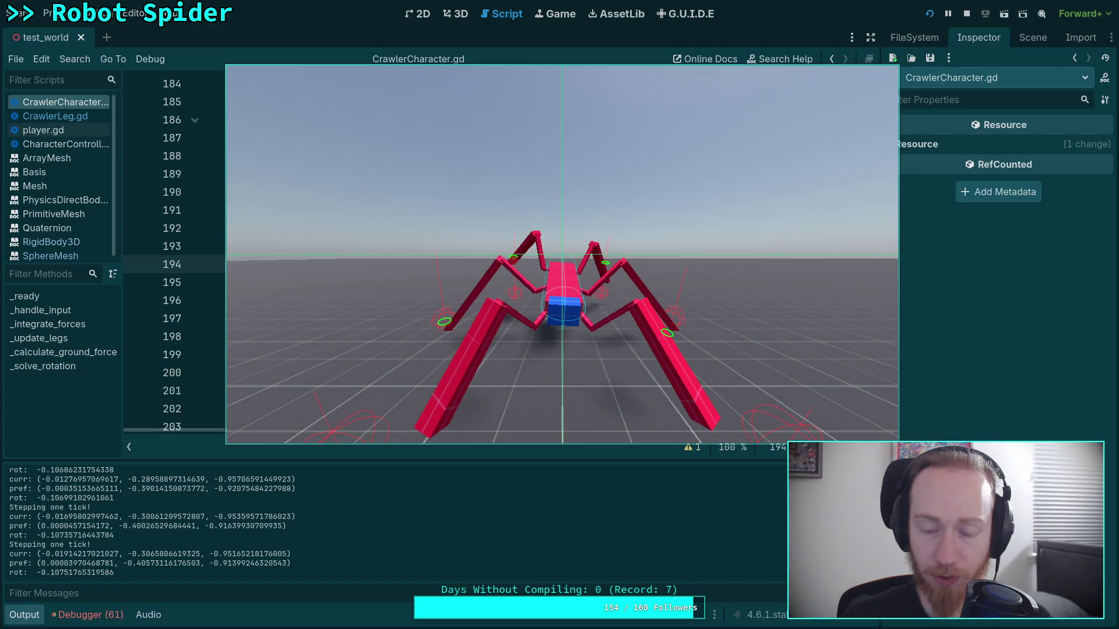
{"action": "key", "text": "space"}
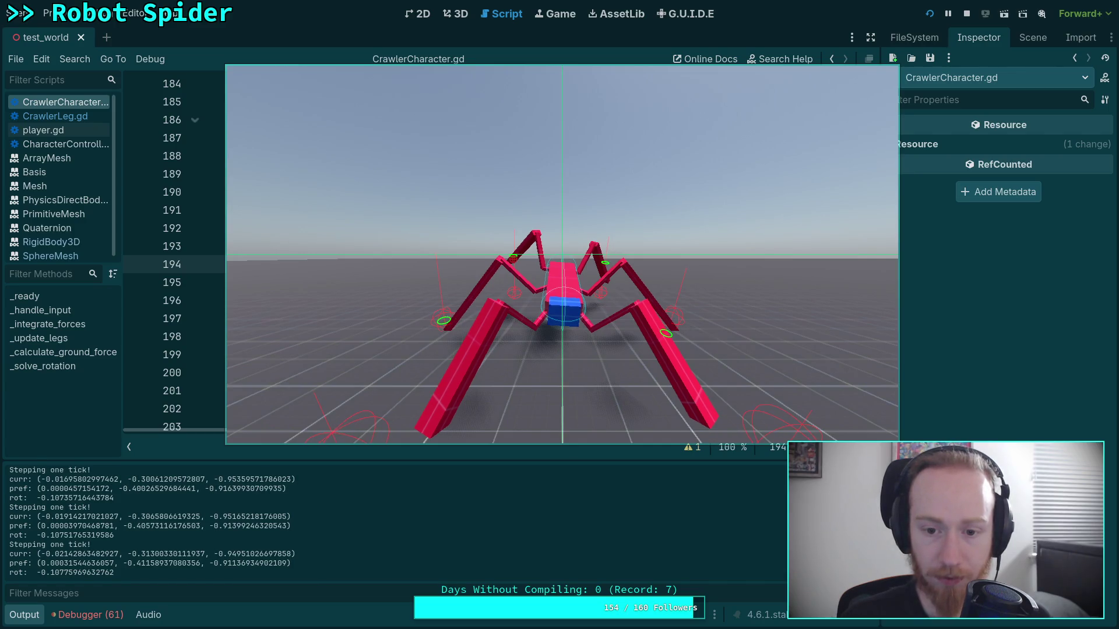
{"action": "key", "text": "space"}
{"action": "key", "text": "space"}
{"action": "key", "text": "space"}
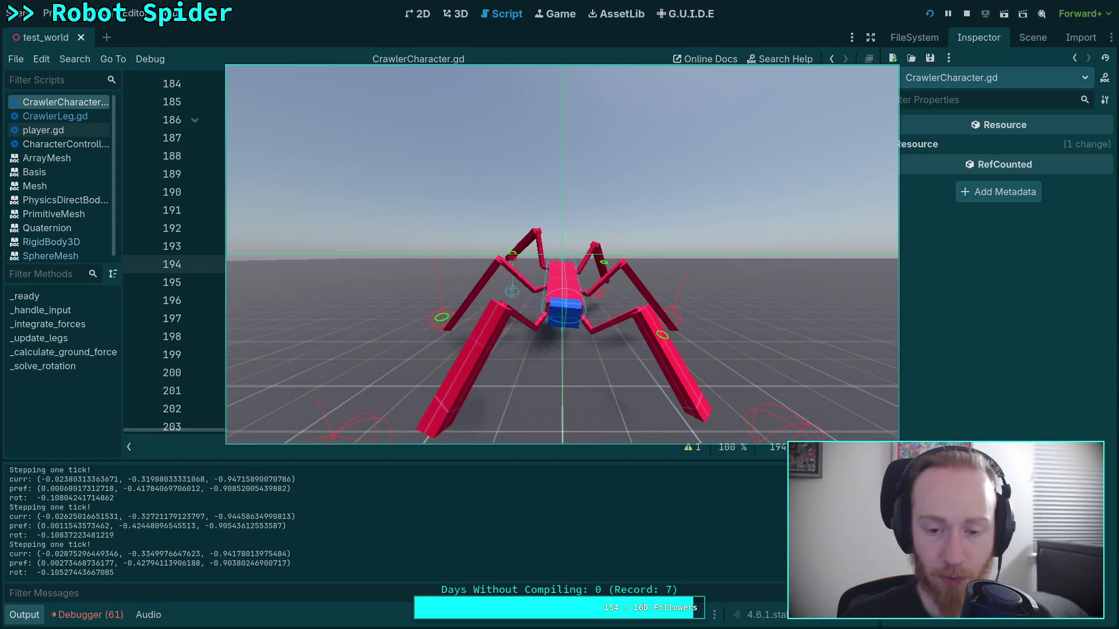
- Stop the game, rotate the spider 10 degrees more level, and save test_world
{"action": "left_click", "coordinate": [969, 14]}
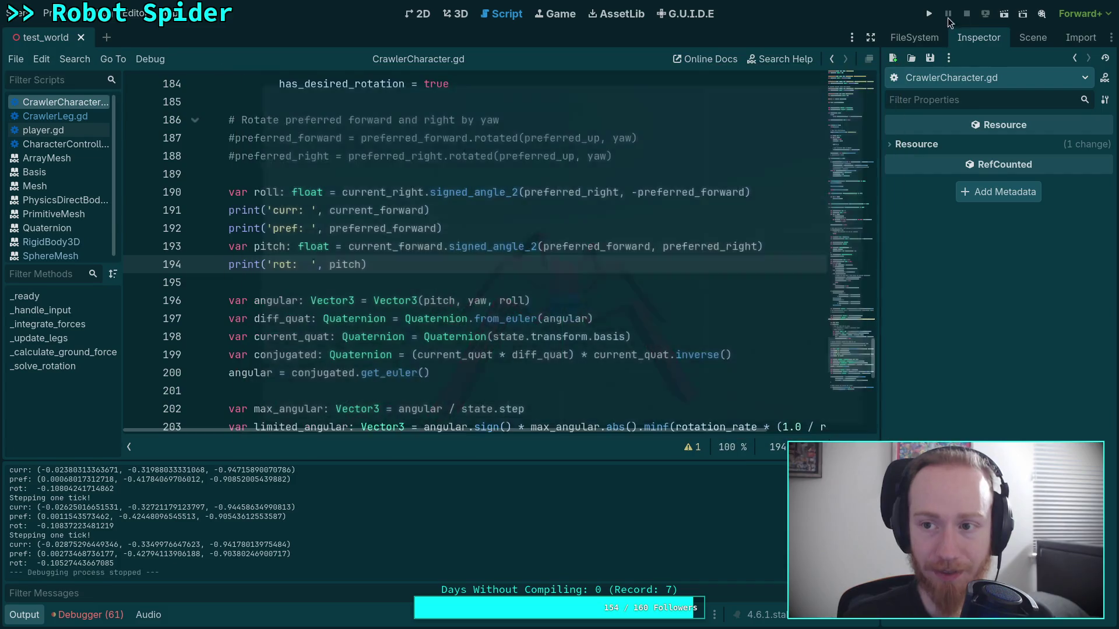
{"action": "left_click", "coordinate": [454, 14]}
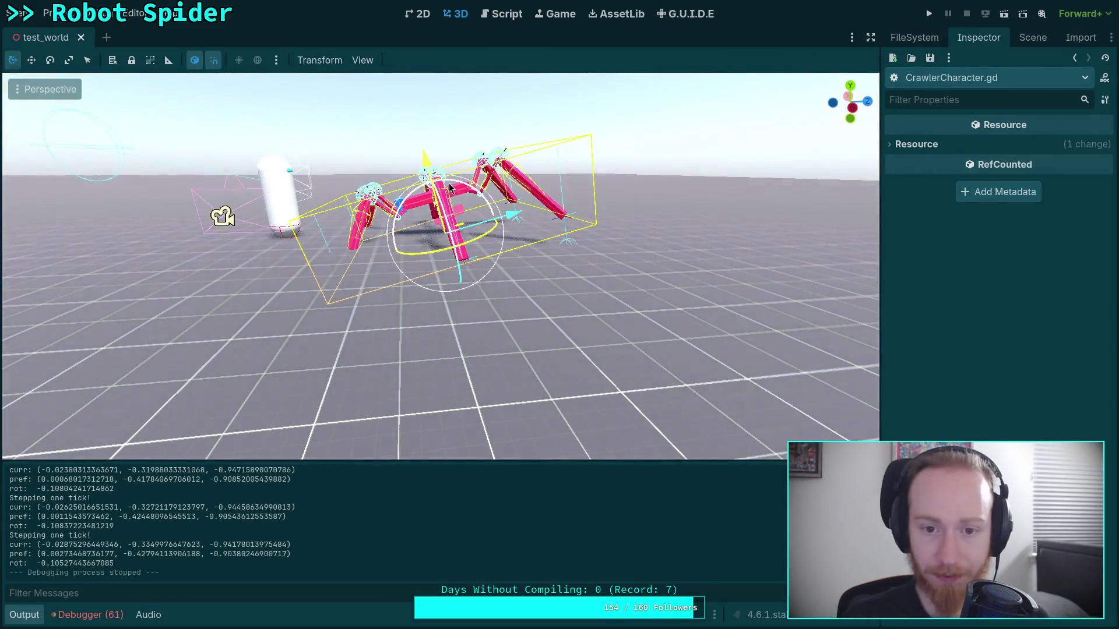
{"action": "left_click_drag", "start_coordinate": [449, 187], "coordinate": [457, 180]}
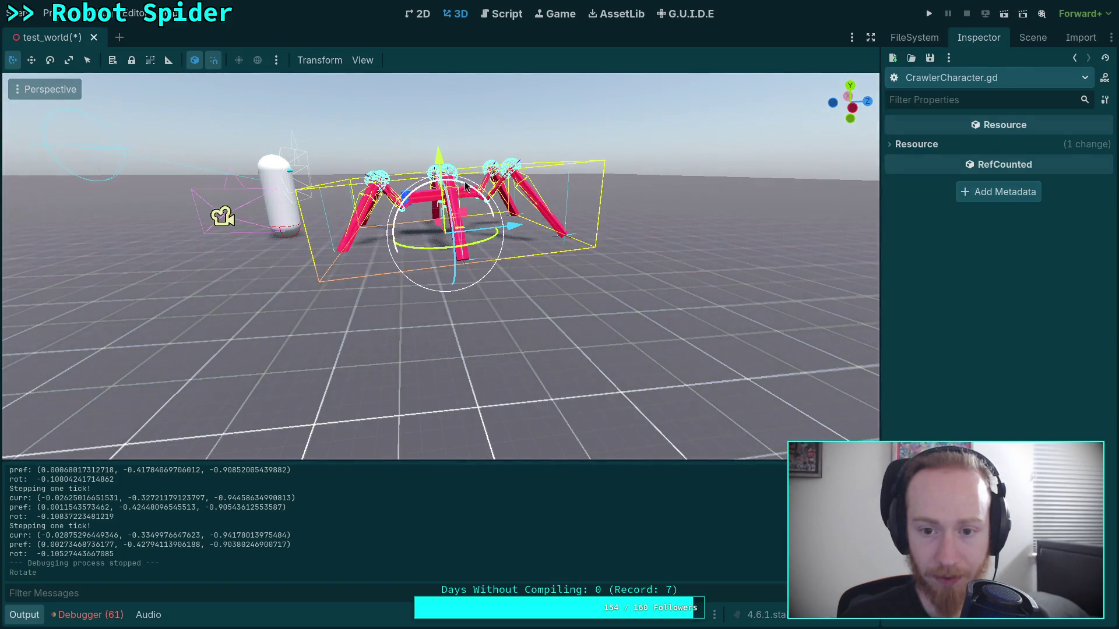
{"action": "key", "text": "ctrl+s"}
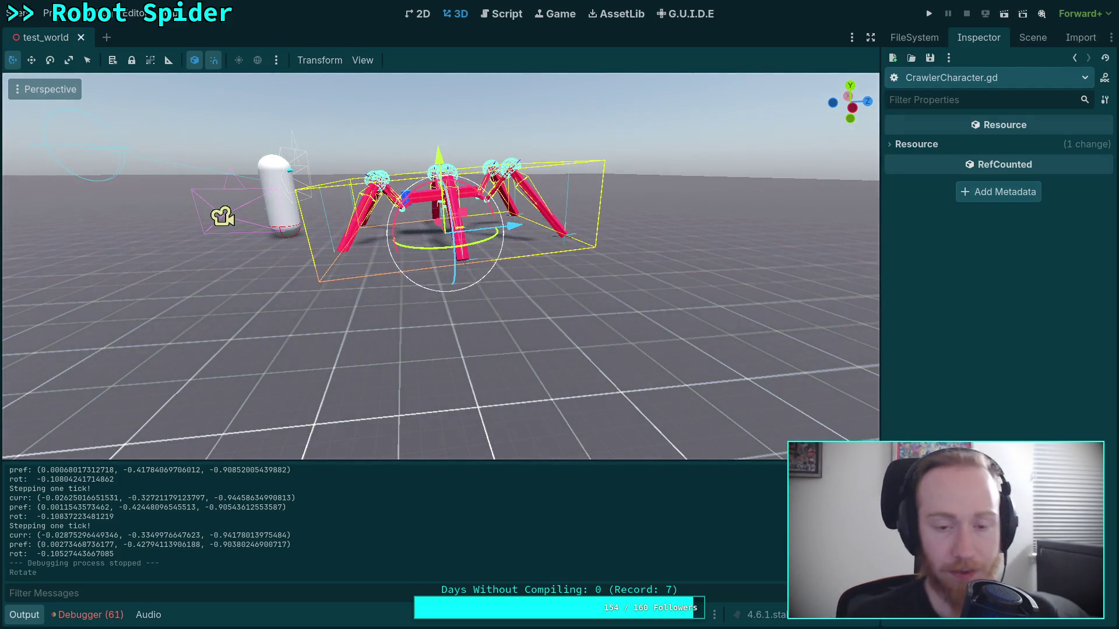
{"action": "left_click", "coordinate": [514, 18]}
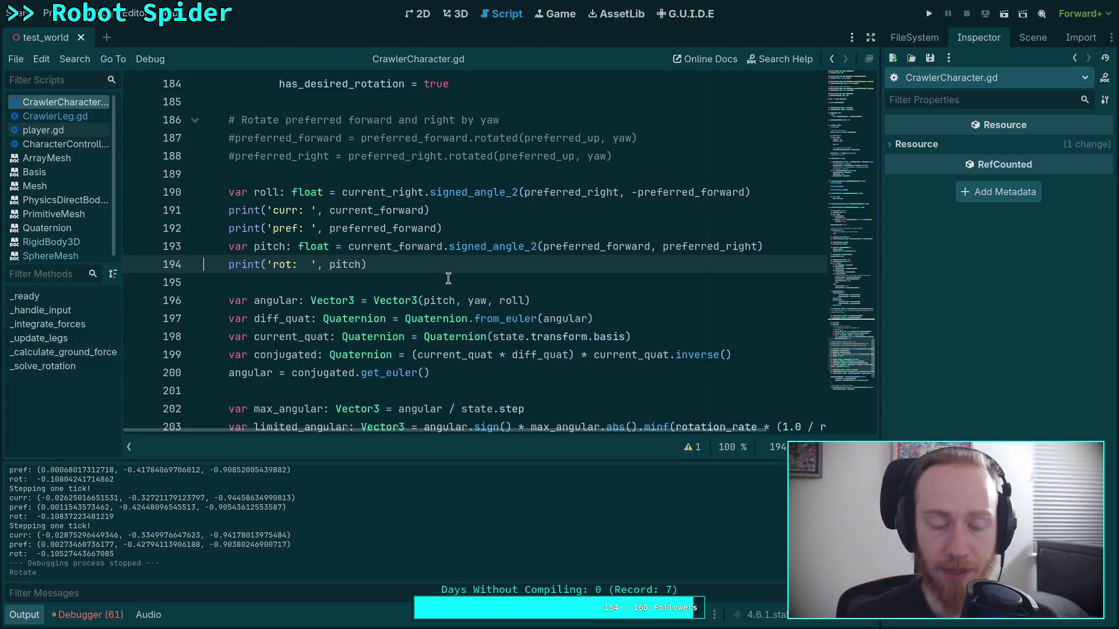
{"action": "left_click", "coordinate": [307, 284]}
{"action": "scroll", "coordinate": [654, 261], "scroll_direction": "up", "scroll_amount": 1}
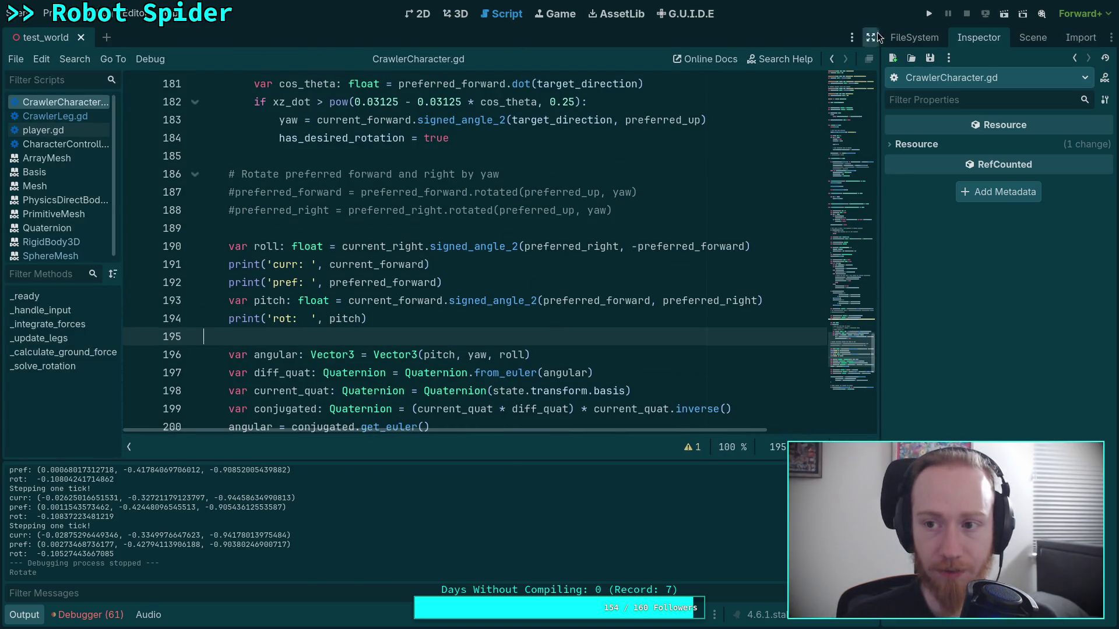
- Rerun the project, move the game window aside, and scroll Output to rot -0.0105
{"action": "left_click", "coordinate": [930, 15]}
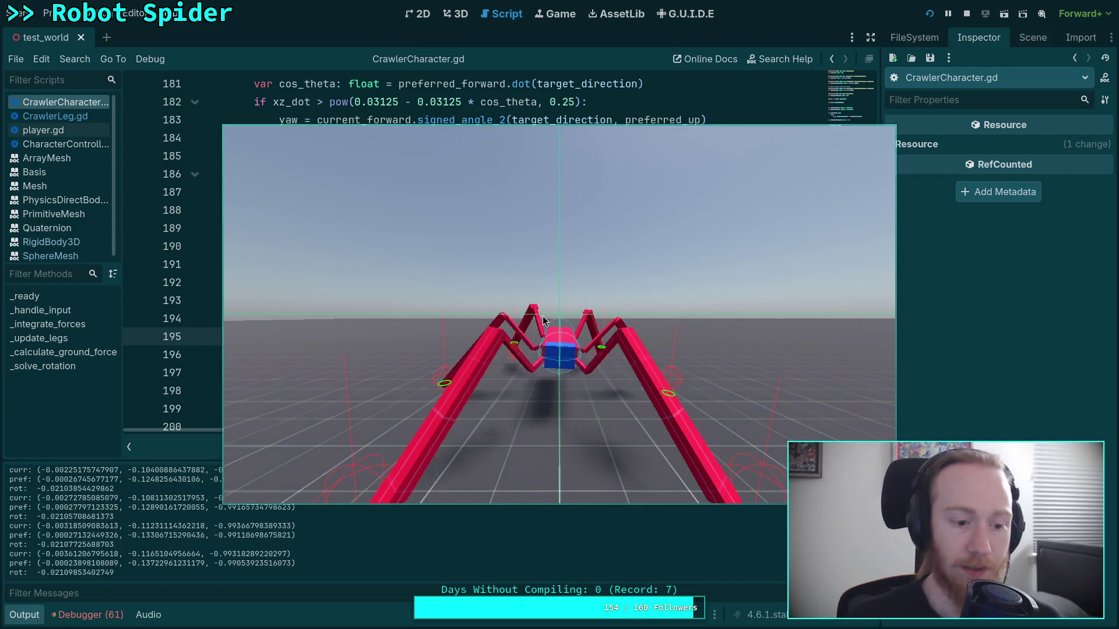
{"action": "scroll", "coordinate": [119, 557], "scroll_direction": "up", "scroll_amount": 10}
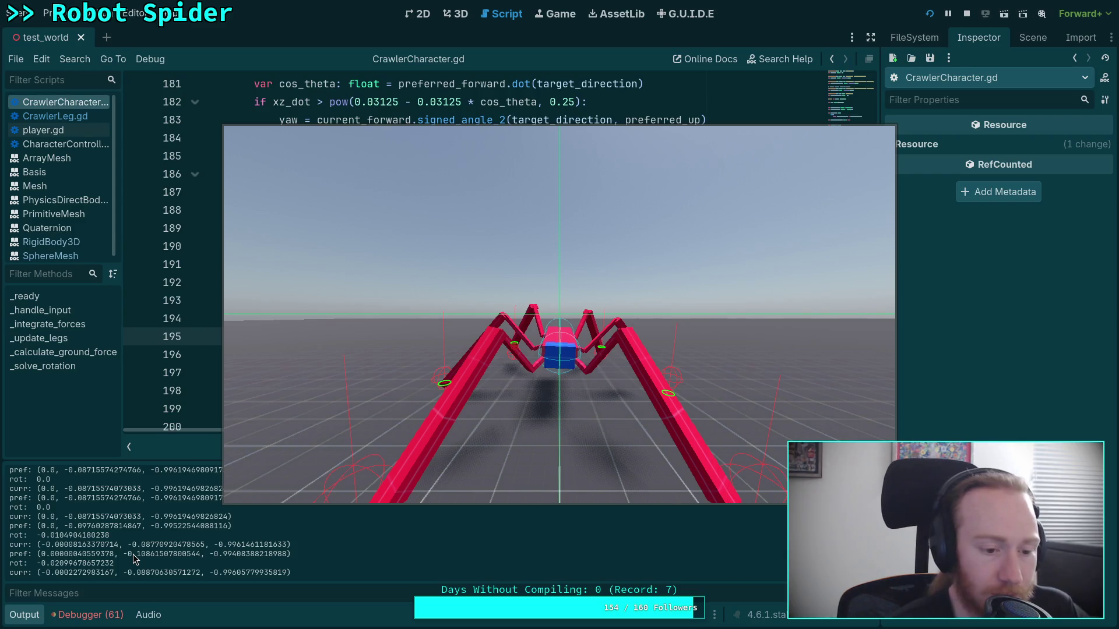
{"action": "left_click", "coordinate": [317, 321]}
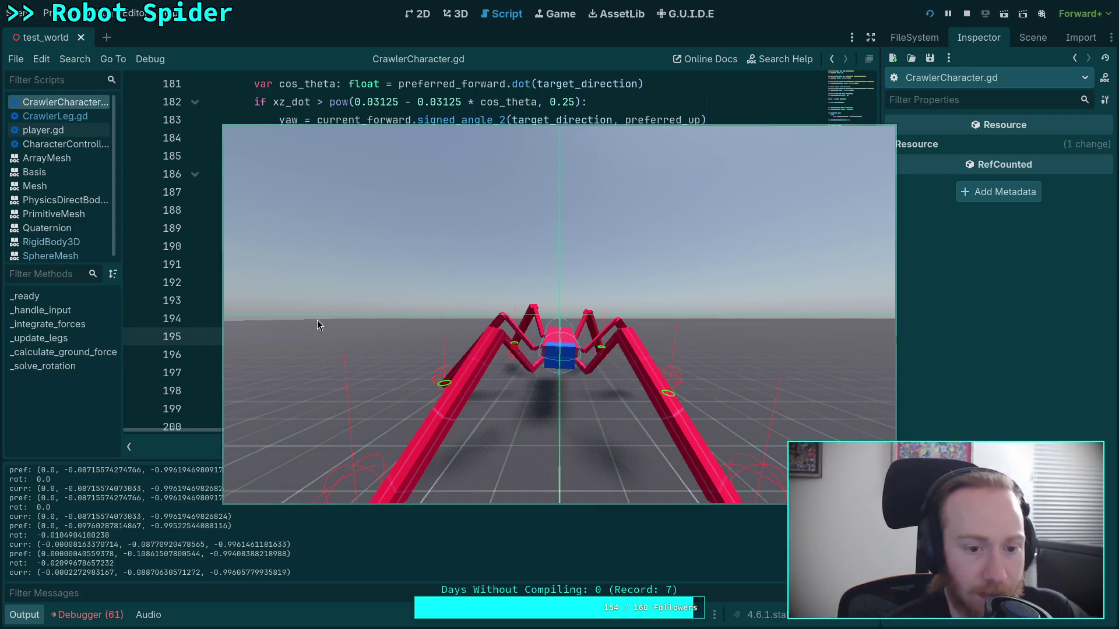
{"action": "mouse_move", "coordinate": [324, 321]}
{"action": "left_mouse_down"}
{"action": "mouse_move", "coordinate": [653, 367]}
{"action": "mouse_move", "coordinate": [599, 352]}
{"action": "mouse_move", "coordinate": [529, 295]}
{"action": "mouse_move", "coordinate": [237, 236]}
{"action": "left_mouse_up"}
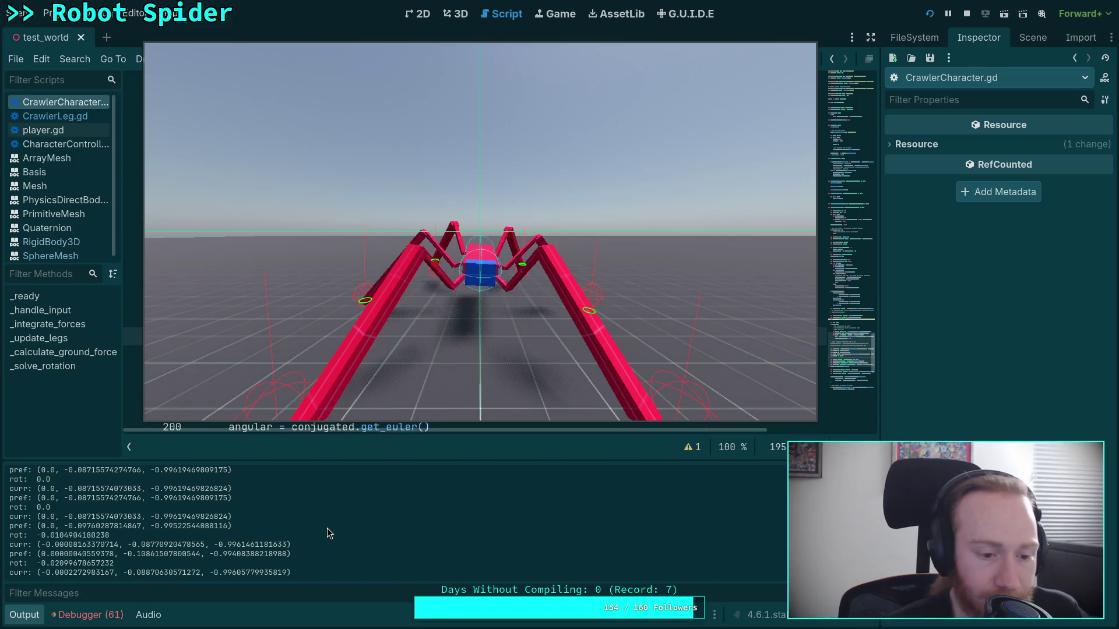
{"action": "scroll", "coordinate": [327, 528], "scroll_direction": "up", "scroll_amount": 5}
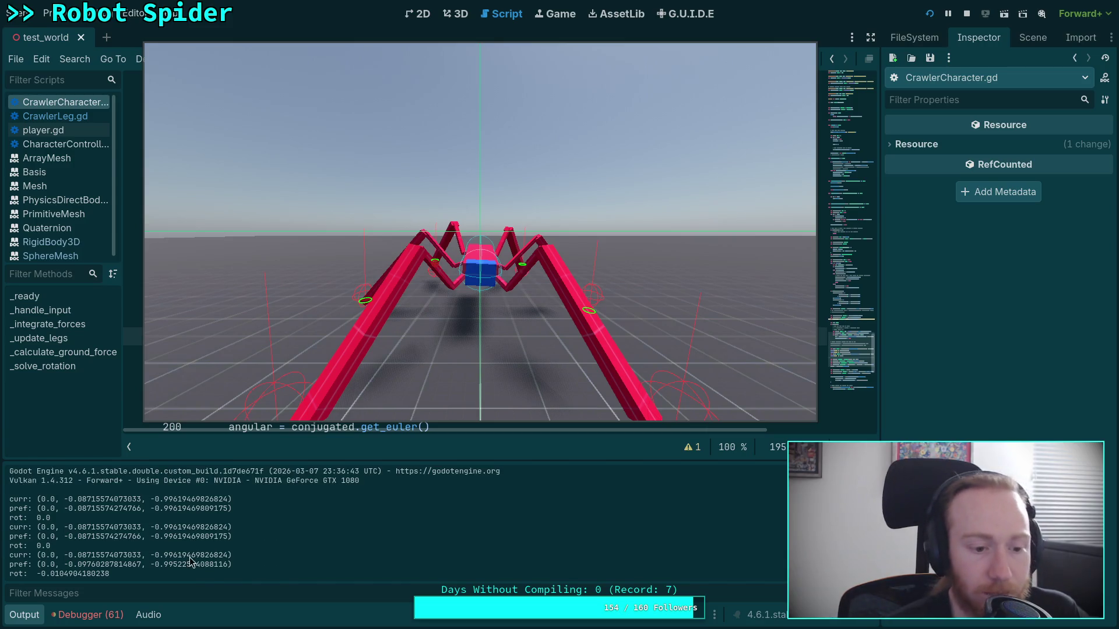
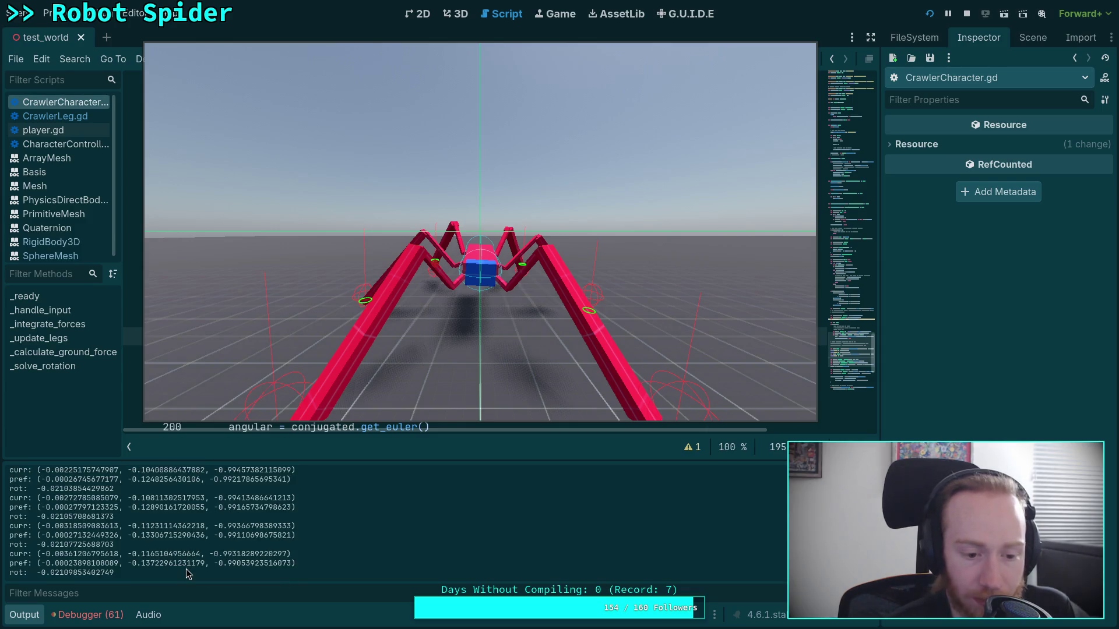
- Stop the spider test run so CrawlerCharacter.gd with its logged curr, pref and pitch values shows again
{"action": "left_click", "coordinate": [966, 14]}
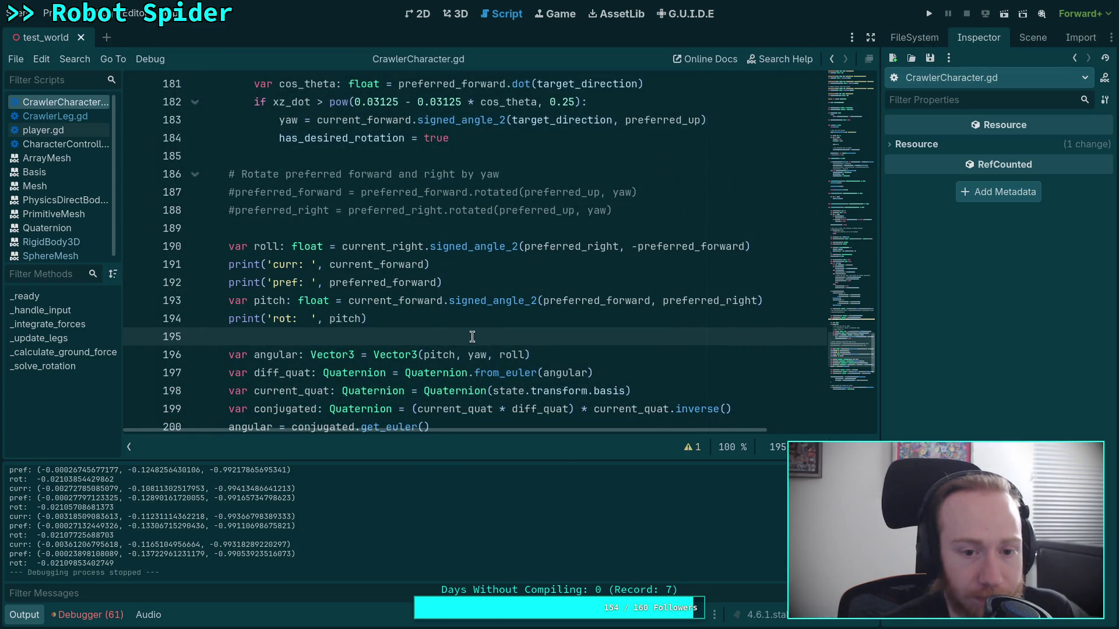
{"action": "double_click", "coordinate": [383, 285]}
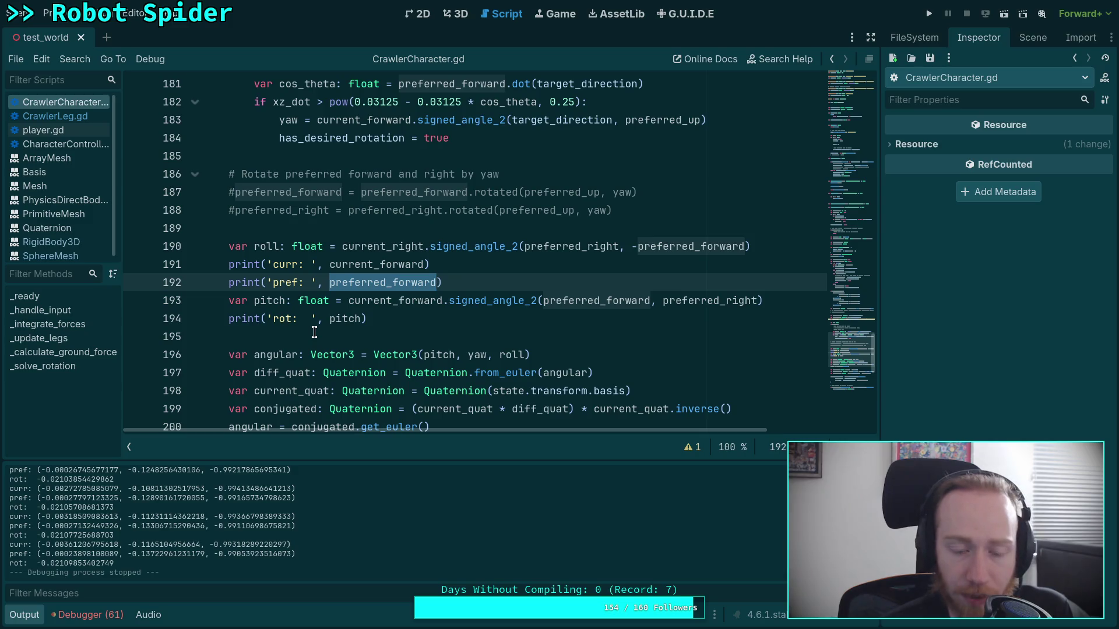
{"action": "scroll", "coordinate": [315, 332], "scroll_direction": "up", "scroll_amount": 10}
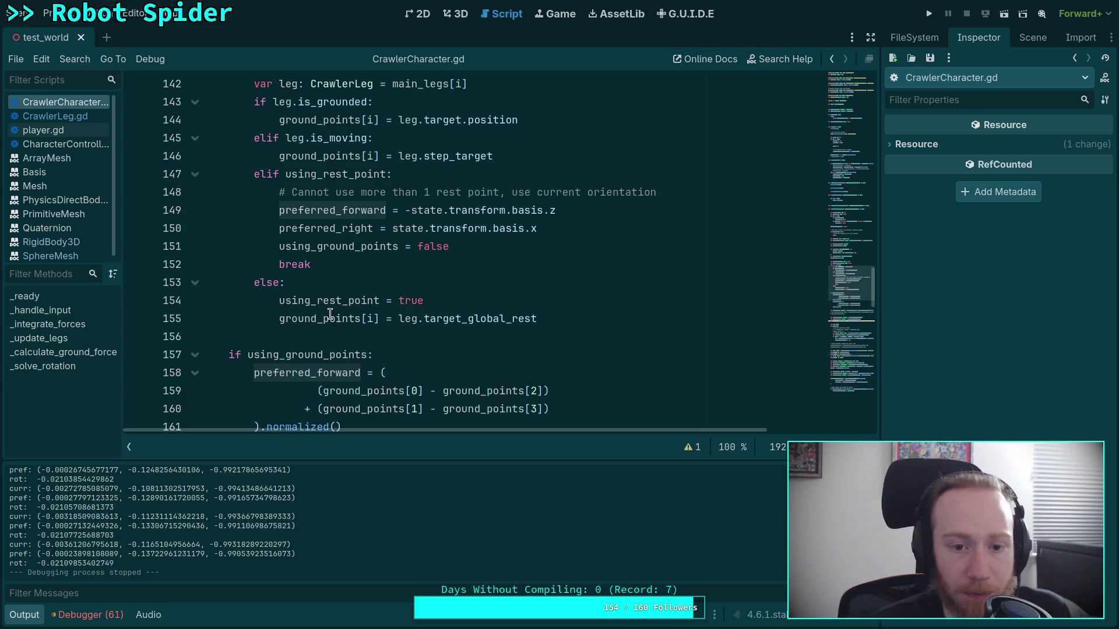
{"action": "scroll", "coordinate": [330, 315], "scroll_direction": "up", "scroll_amount": 5}
{"action": "scroll", "coordinate": [329, 315], "scroll_direction": "up", "scroll_amount": 20}
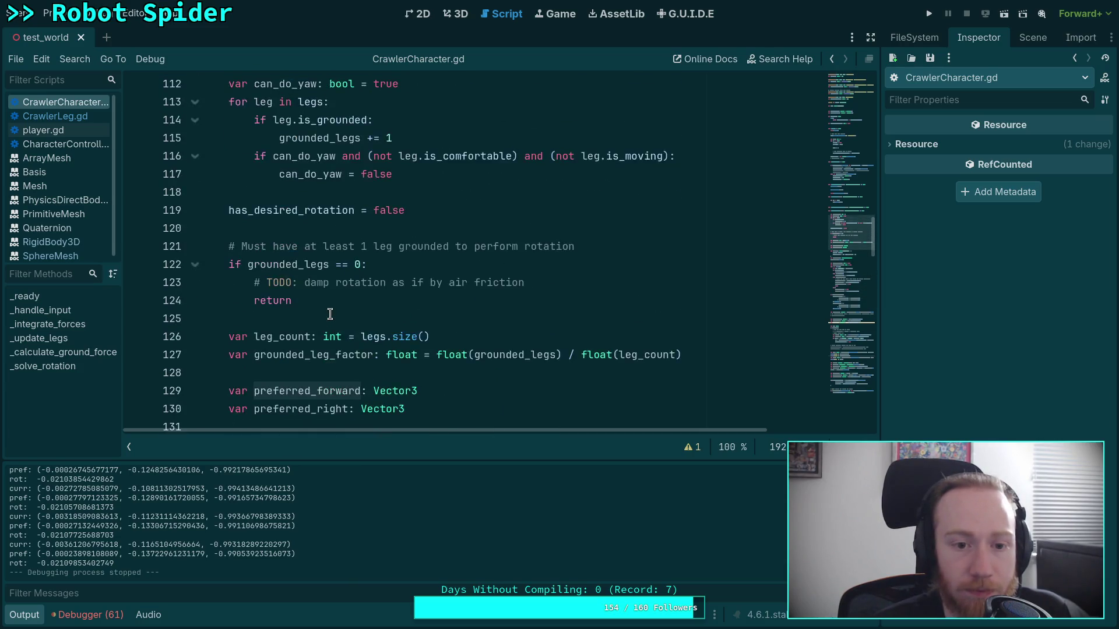
{"action": "scroll", "coordinate": [330, 315], "scroll_direction": "down", "scroll_amount": 15}
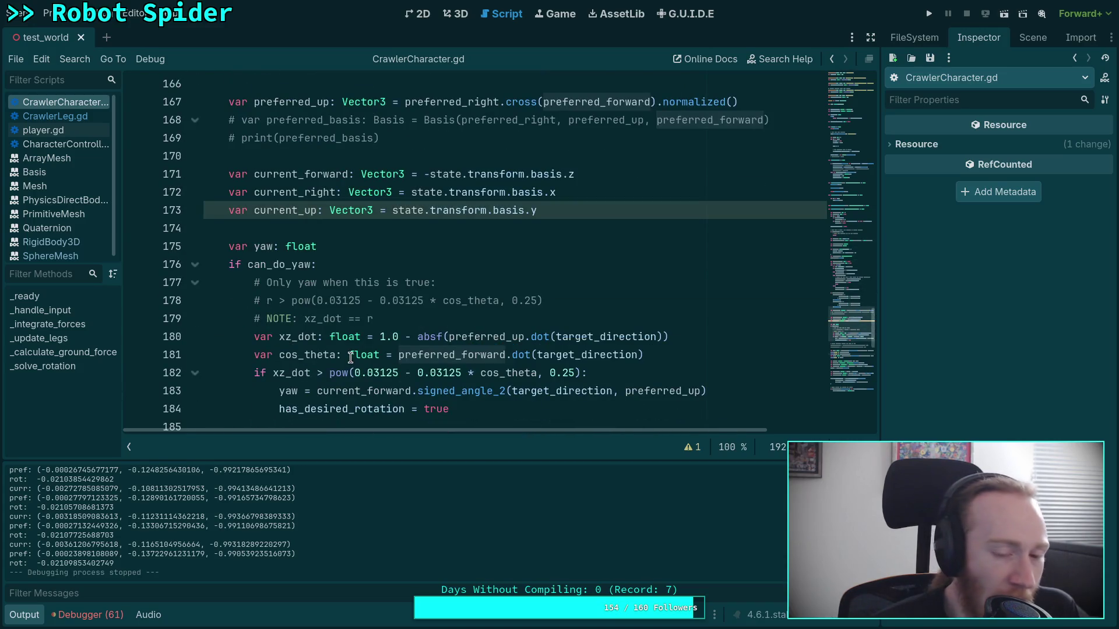
{"action": "scroll", "coordinate": [356, 356], "scroll_direction": "down", "scroll_amount": 2}
{"action": "scroll", "coordinate": [381, 343], "scroll_direction": "up", "scroll_amount": 4}
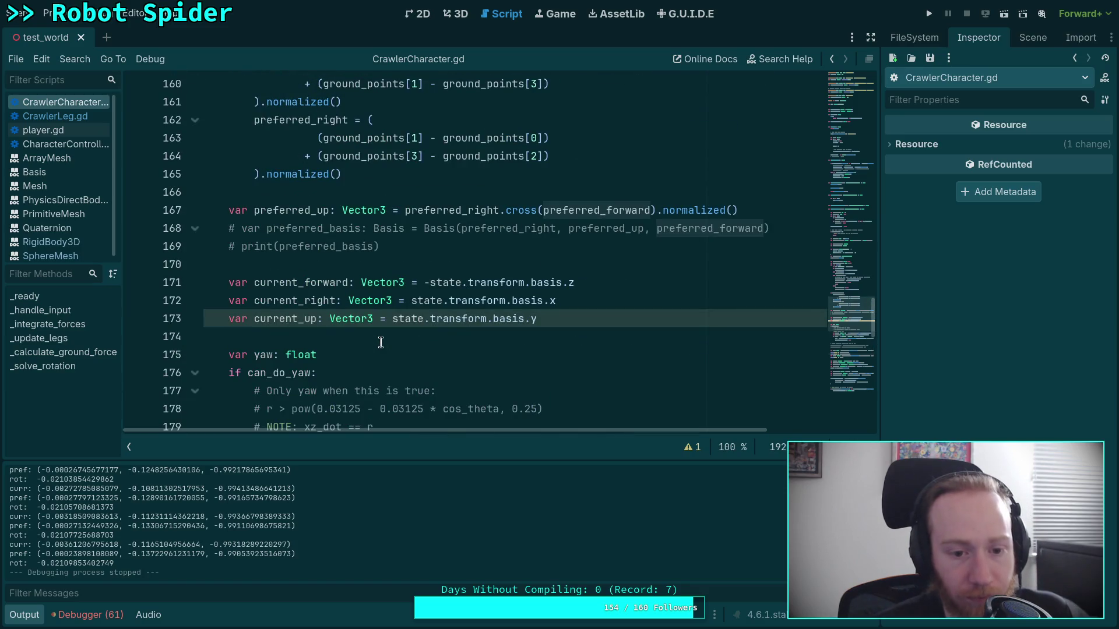
{"action": "scroll", "coordinate": [380, 342], "scroll_direction": "up", "scroll_amount": 4}
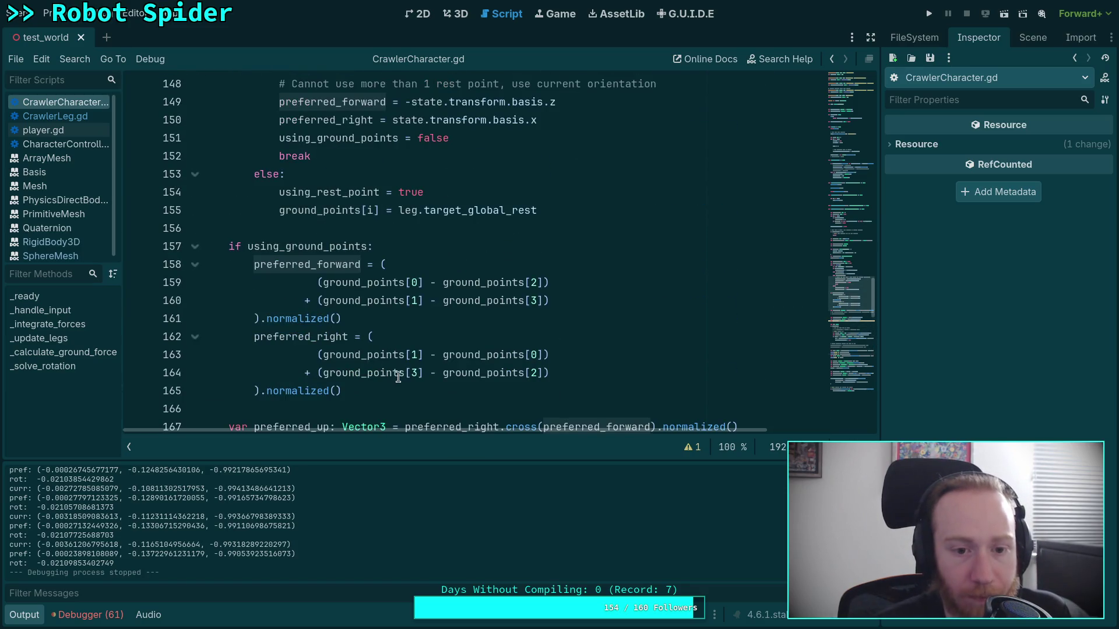
{"action": "scroll", "coordinate": [400, 388], "scroll_direction": "up", "scroll_amount": 3}
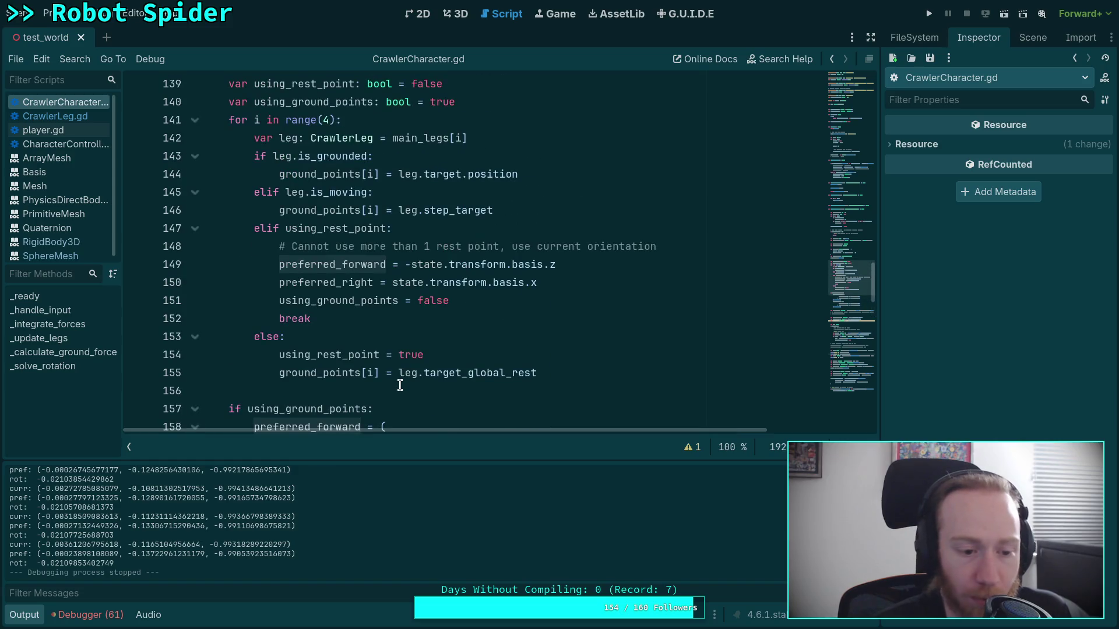
{"action": "scroll", "coordinate": [393, 409], "scroll_direction": "down", "scroll_amount": 3}
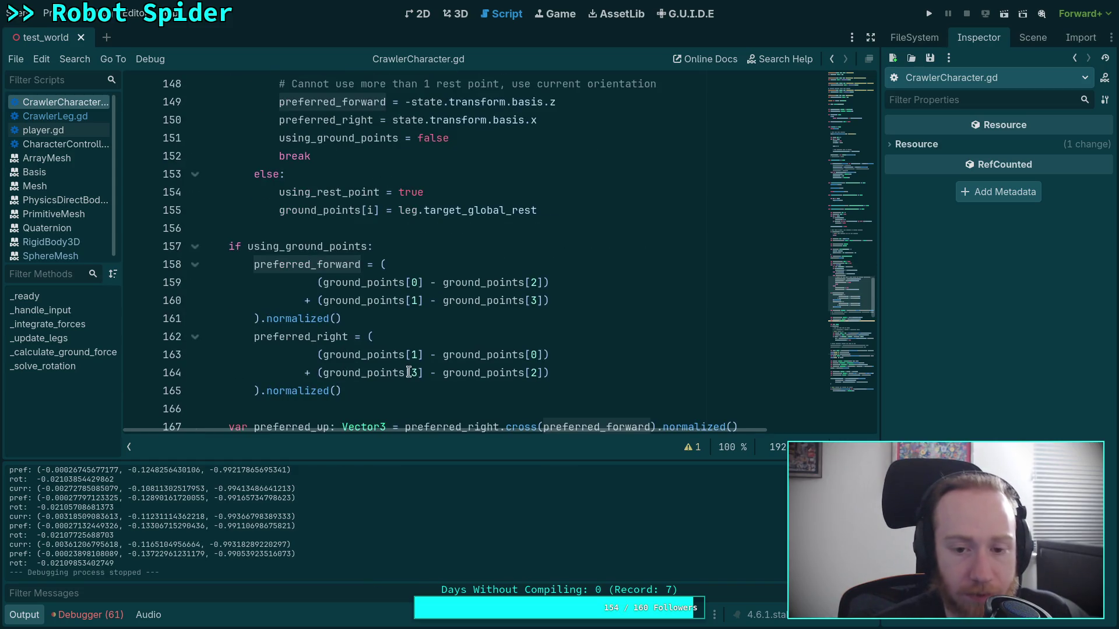
{"action": "scroll", "coordinate": [402, 344], "scroll_direction": "up", "scroll_amount": 2}
{"action": "scroll", "coordinate": [405, 334], "scroll_direction": "up", "scroll_amount": 2}
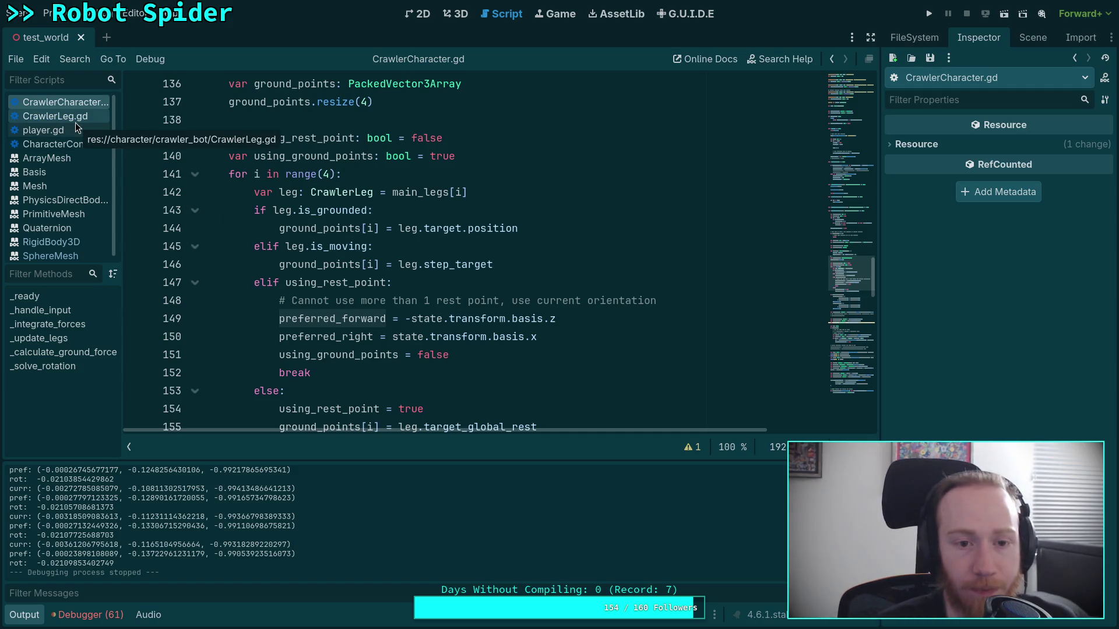
{"action": "left_click", "coordinate": [398, 385]}
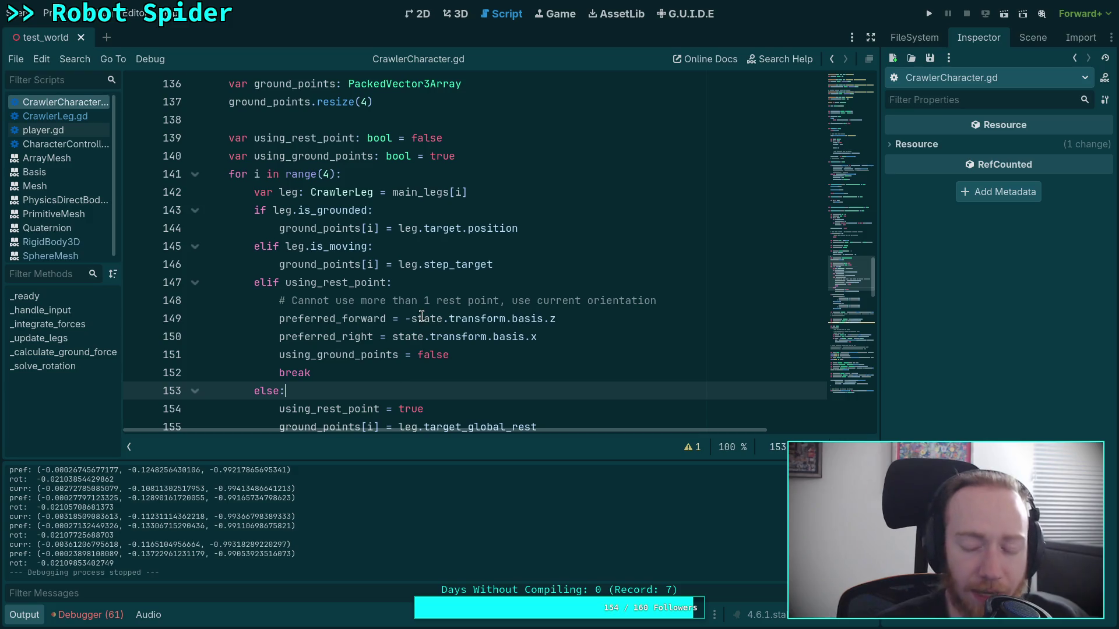
{"action": "mouse_move", "coordinate": [421, 316]}
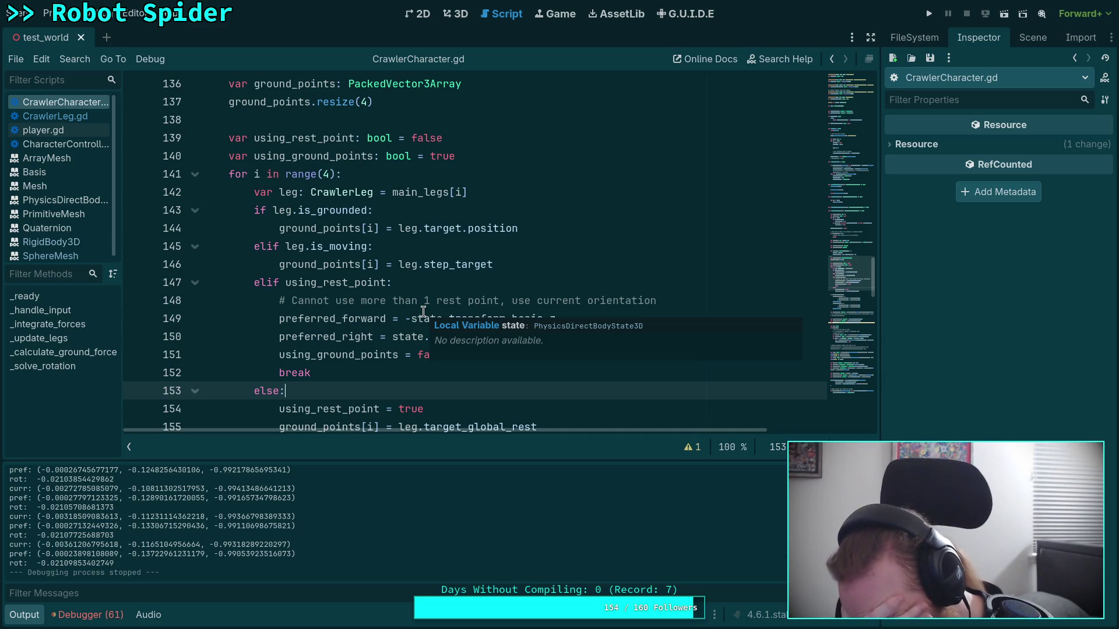
{"action": "scroll", "coordinate": [424, 312], "scroll_direction": "up", "scroll_amount": 20}
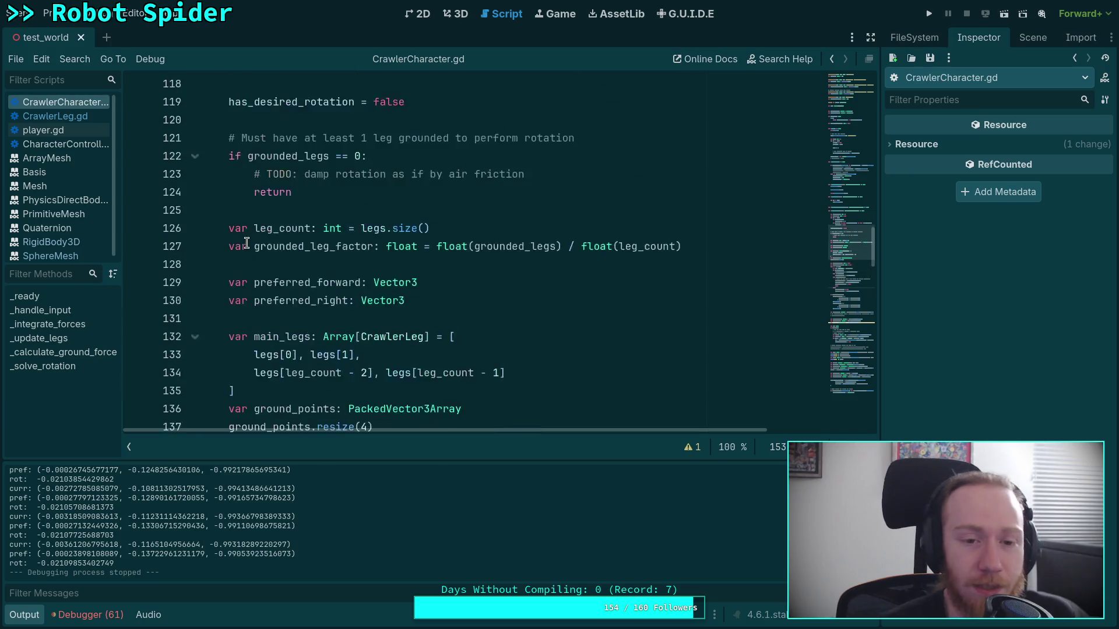
{"action": "scroll", "coordinate": [318, 276], "scroll_direction": "up", "scroll_amount": 2}
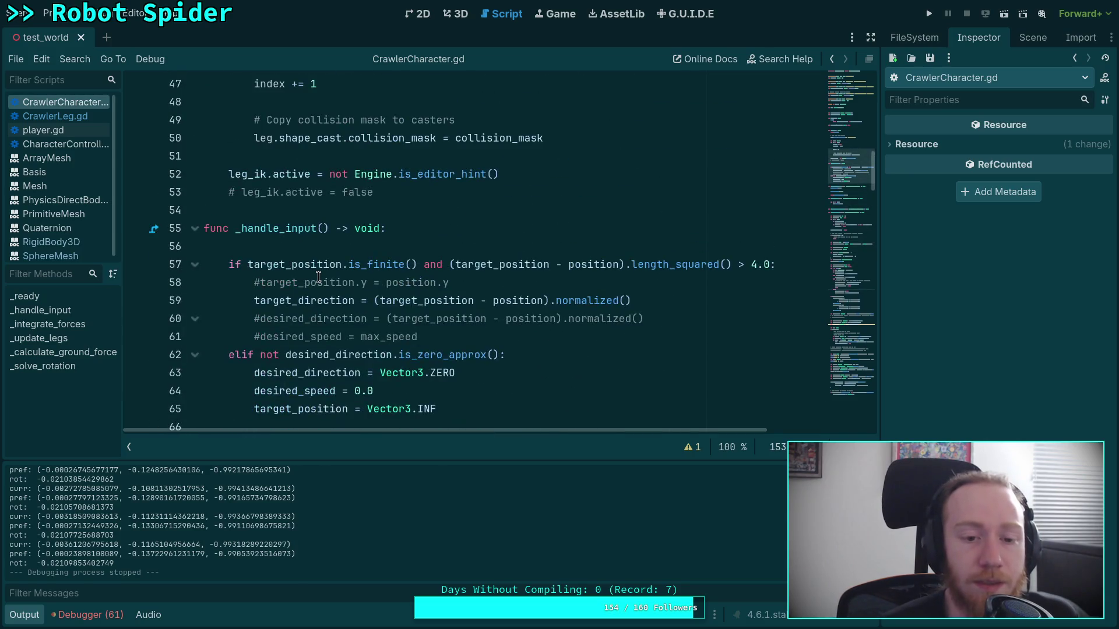
{"action": "scroll", "coordinate": [318, 277], "scroll_direction": "down", "scroll_amount": 20}
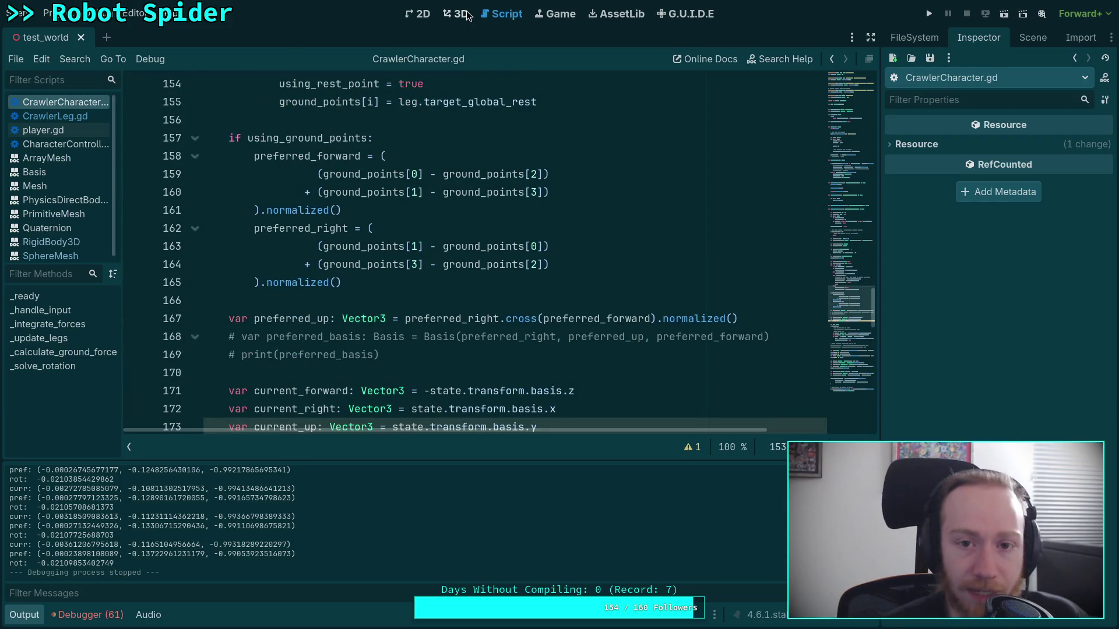
- Turn the spider around its vertical axis with the rotate gizmo in the 3D view
{"action": "left_click", "coordinate": [466, 14]}
{"action": "left_click_drag", "start_coordinate": [423, 186], "coordinate": [424, 204]}
{"action": "mouse_move", "coordinate": [429, 246]}
{"action": "left_mouse_down"}
{"action": "mouse_move", "coordinate": [383, 244]}
{"action": "mouse_move", "coordinate": [490, 244]}
{"action": "left_mouse_up"}
- Test-run the turned spider, then stop it and go back to the rotation code
{"action": "left_click", "coordinate": [939, 15]}
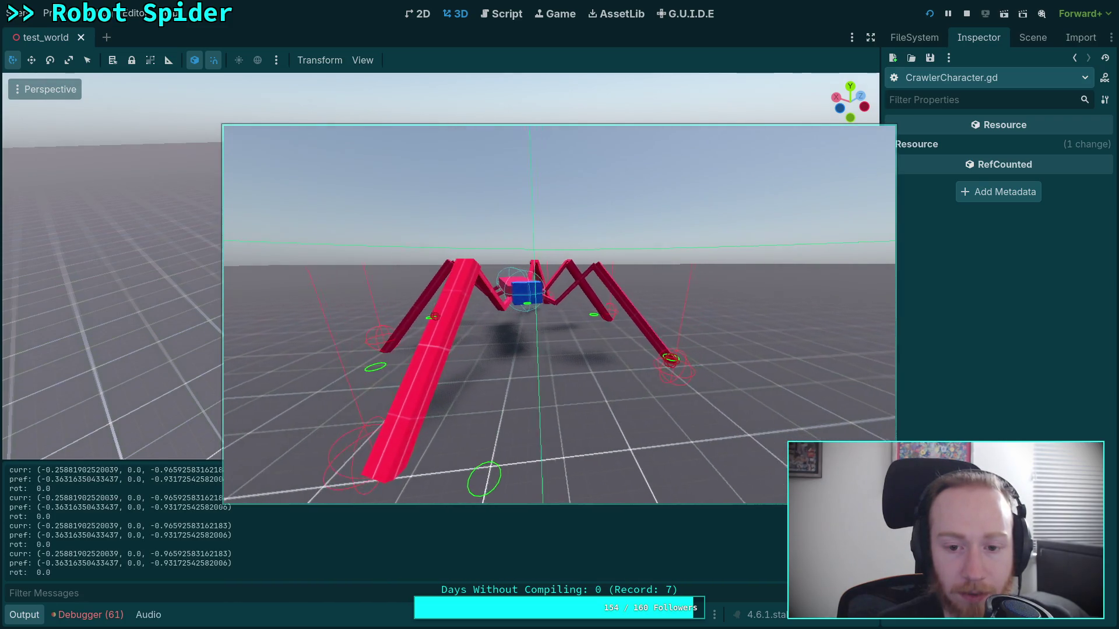
{"action": "left_click", "coordinate": [967, 13]}
{"action": "left_click_drag", "start_coordinate": [552, 275], "coordinate": [551, 275]}
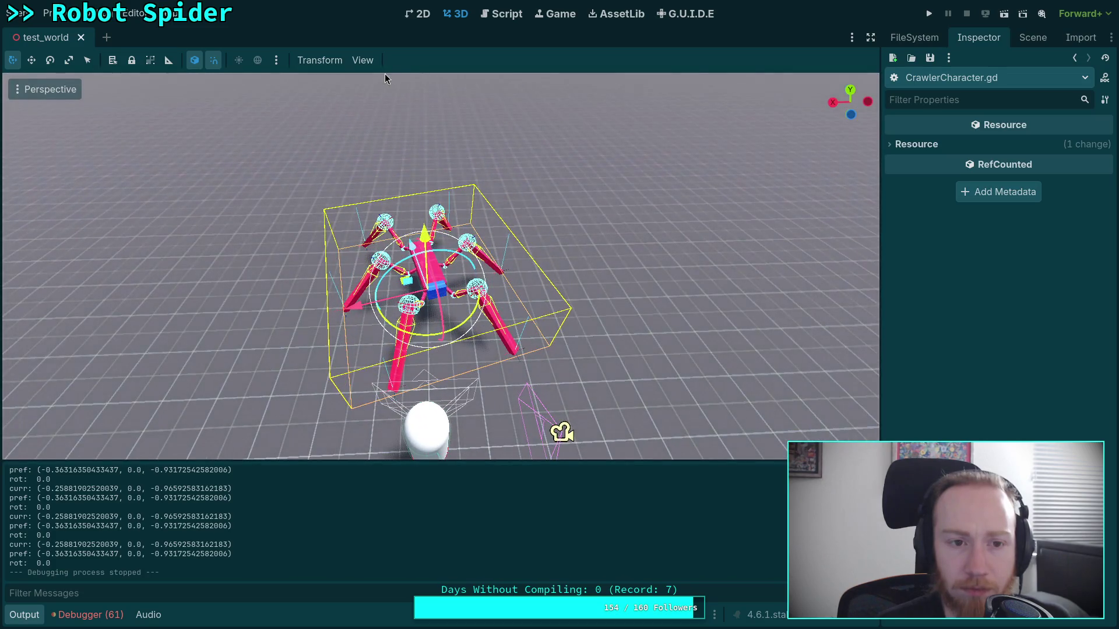
{"action": "left_click", "coordinate": [495, 18]}
{"action": "scroll", "coordinate": [432, 279], "scroll_direction": "down", "scroll_amount": 8}
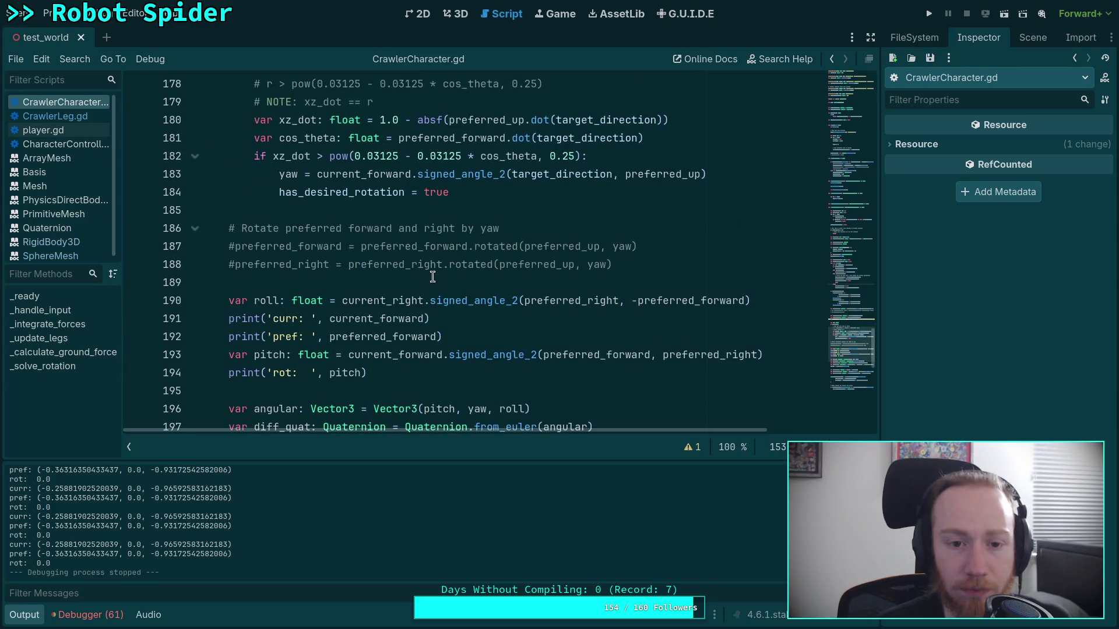
- Glance at player.gd's debug target_position branch, then switch back to CrawlerCharacter.gd
{"action": "scroll", "coordinate": [432, 277], "scroll_direction": "up", "scroll_amount": 9}
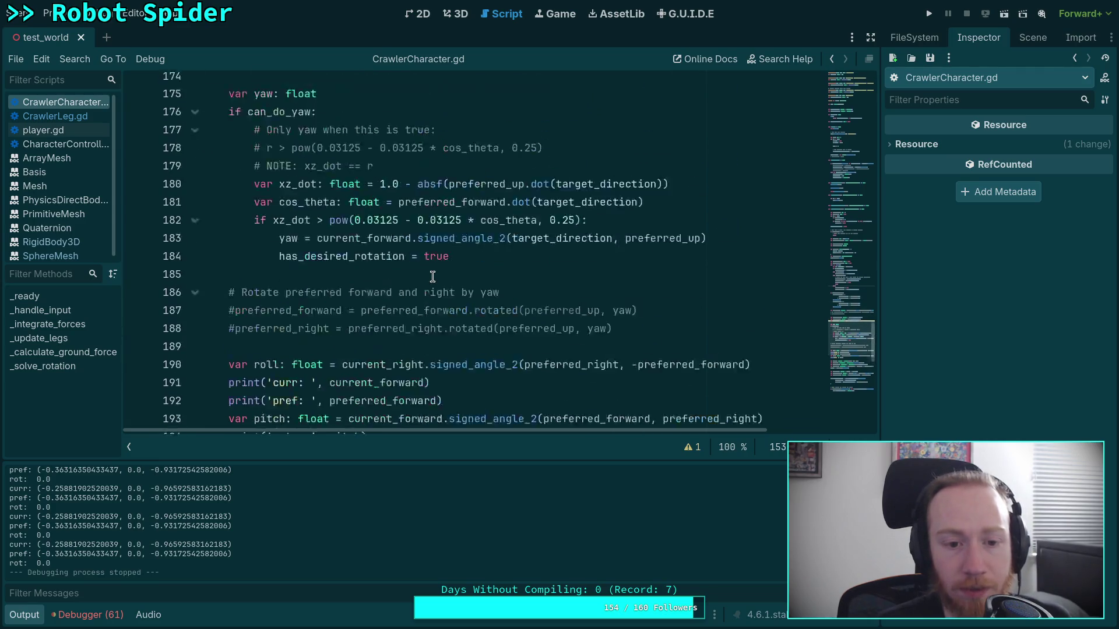
{"action": "scroll", "coordinate": [433, 277], "scroll_direction": "up", "scroll_amount": 3}
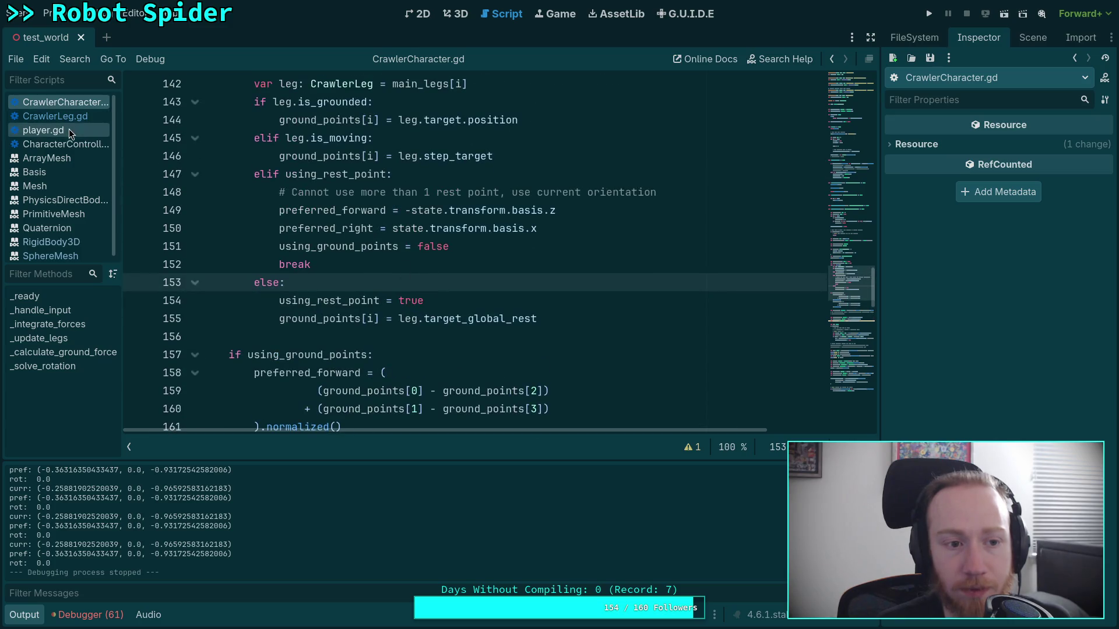
{"action": "left_click", "coordinate": [69, 129]}
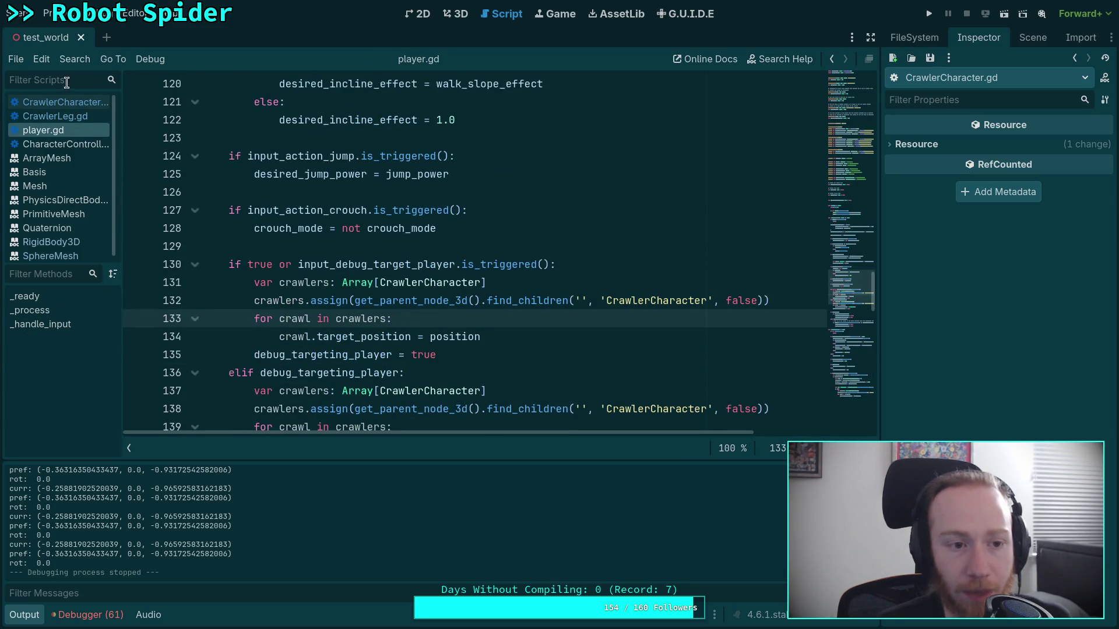
{"action": "left_click", "coordinate": [65, 104]}
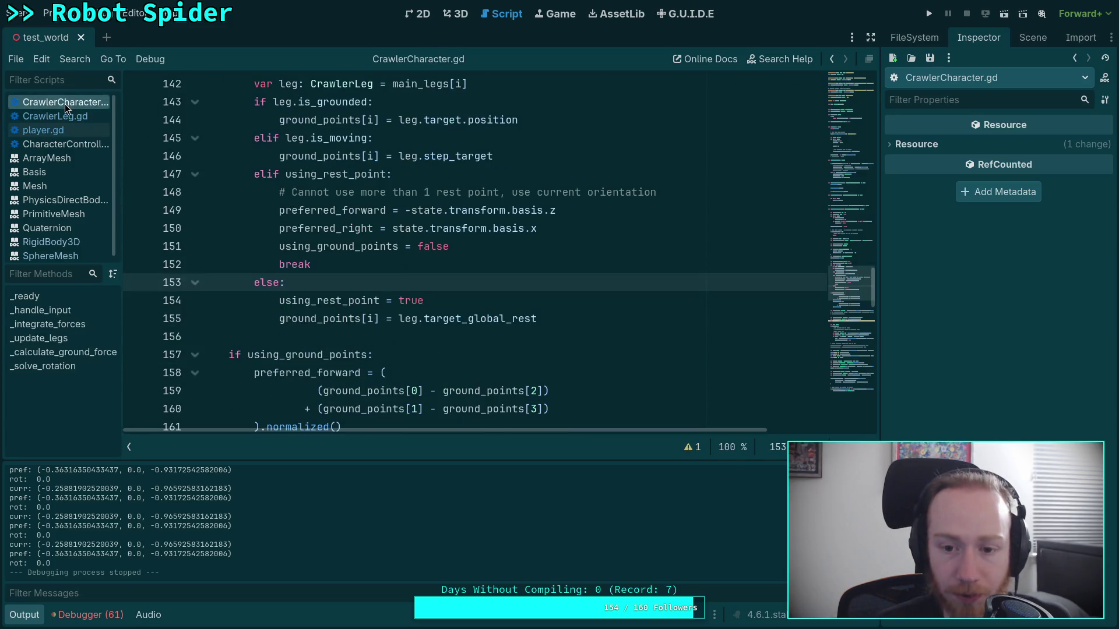
- Run the spider game, restart it with F8 and F5, then stop it
{"action": "left_click", "coordinate": [930, 18]}
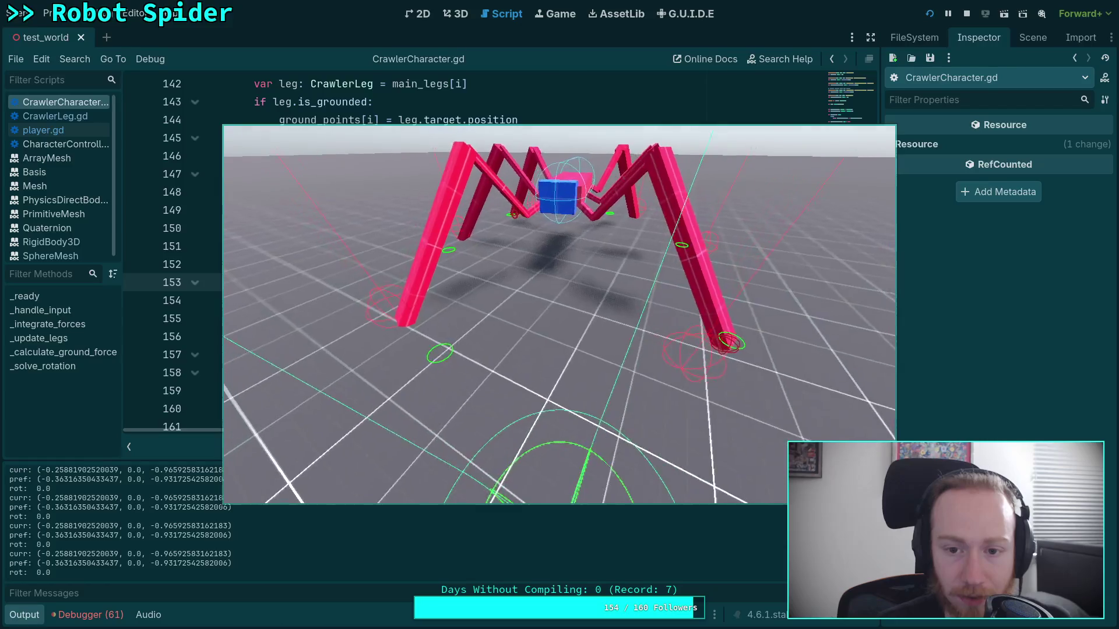
{"action": "key", "text": "F8"}
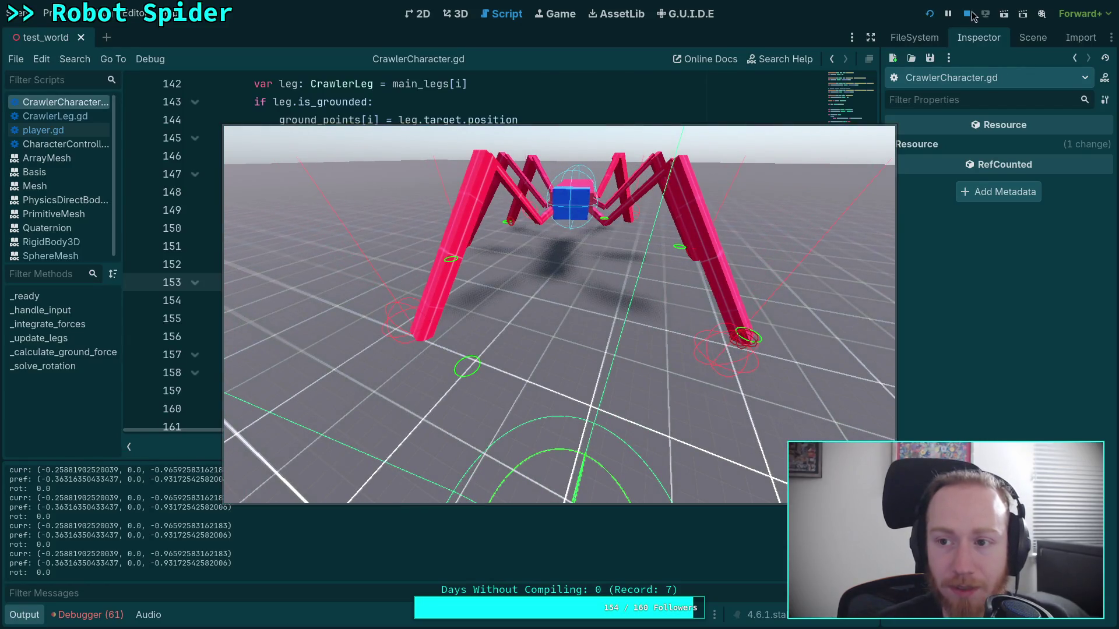
{"action": "key", "text": "F5"}
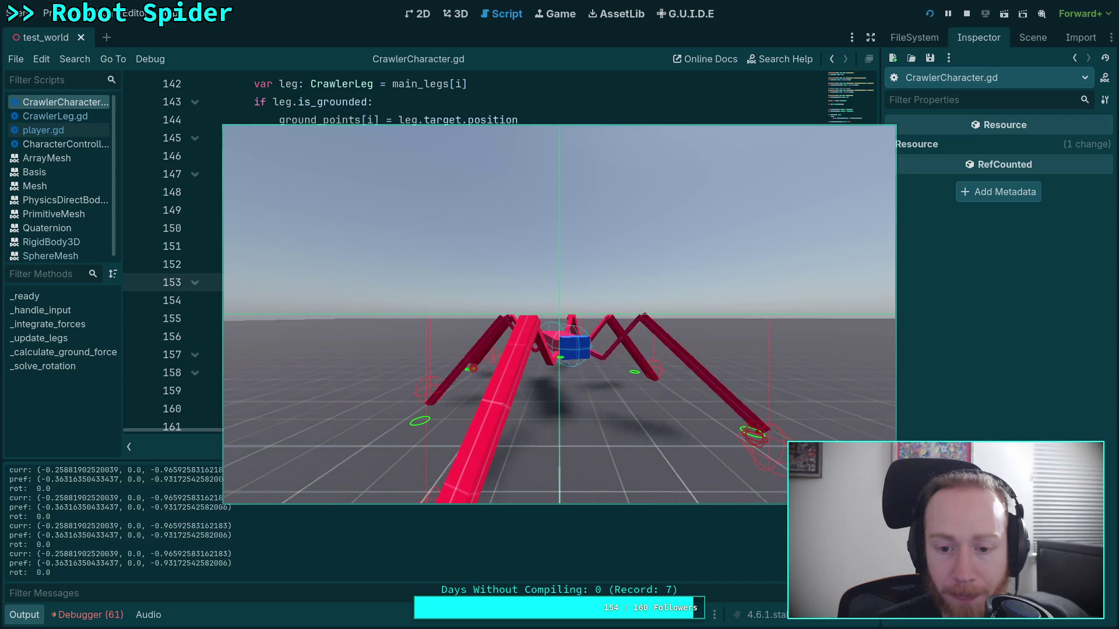
{"action": "left_click", "coordinate": [968, 13]}
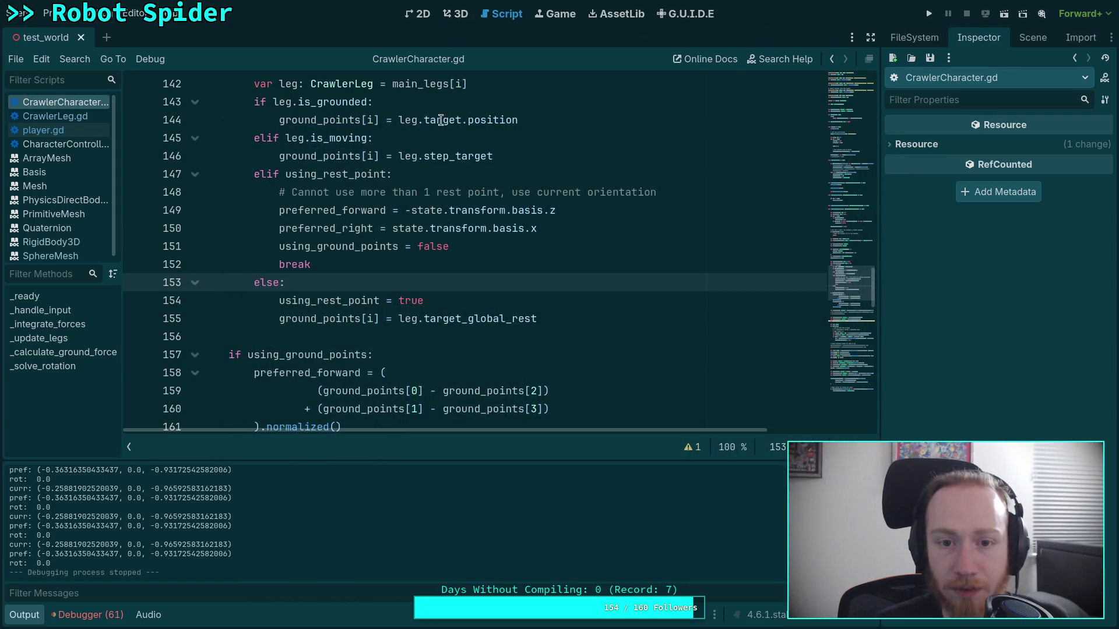
- Orbit the 3D view around the spider and do a quick test run of the game
{"action": "left_click", "coordinate": [460, 14]}
{"action": "mouse_move", "coordinate": [517, 277]}
{"action": "left_mouse_down"}
{"action": "mouse_move", "coordinate": [471, 277]}
{"action": "mouse_move", "coordinate": [426, 316]}
{"action": "mouse_move", "coordinate": [437, 316]}
{"action": "left_mouse_up"}
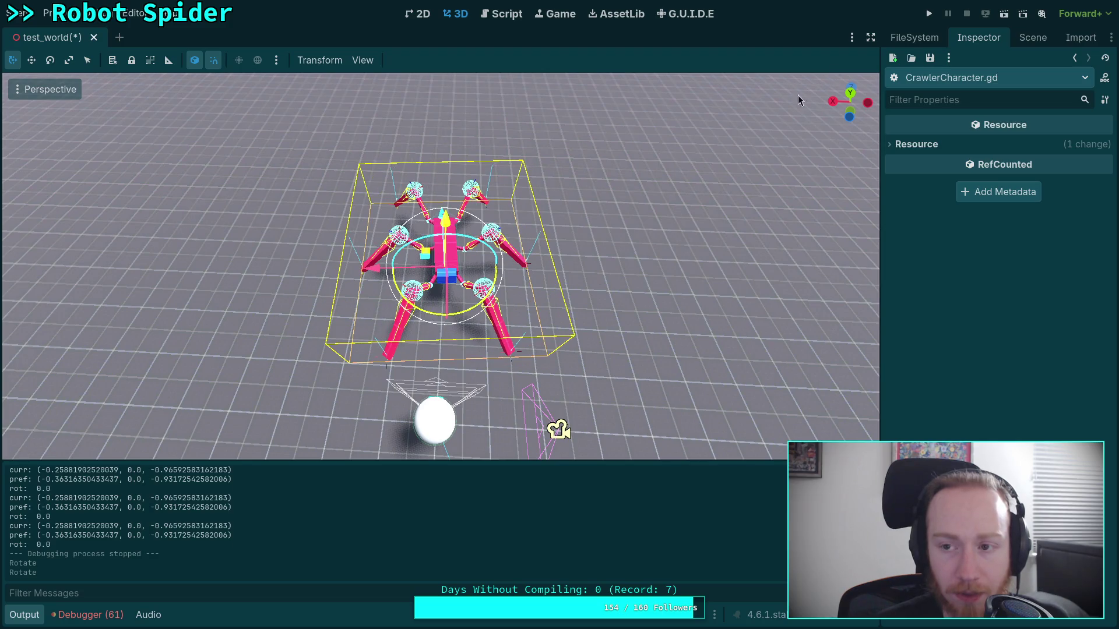
{"action": "left_click", "coordinate": [930, 14]}
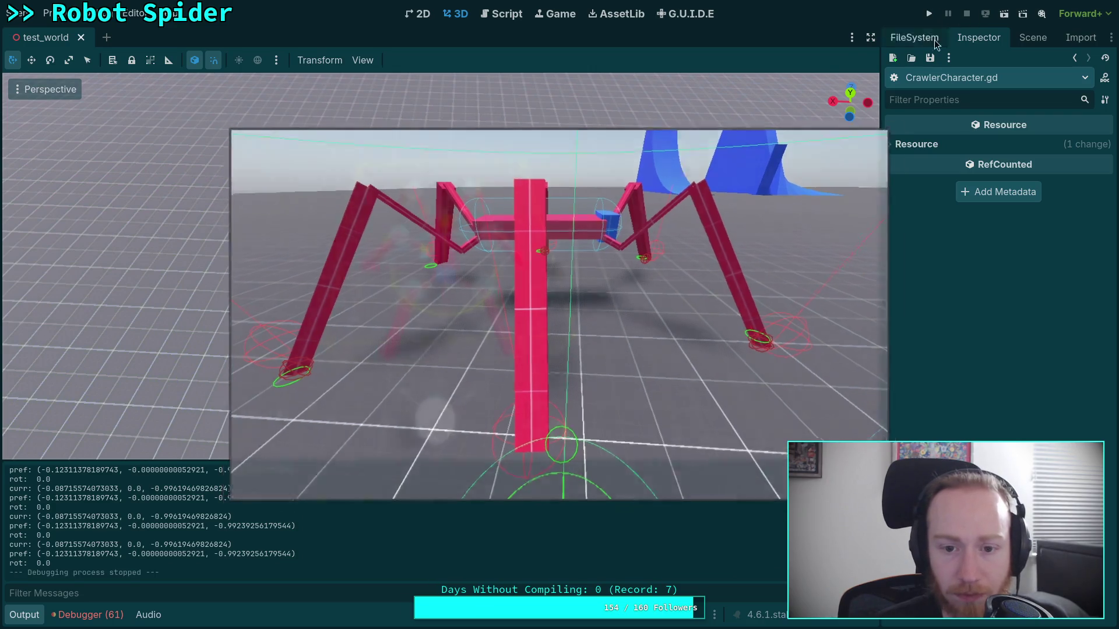
{"action": "key", "text": "F8"}
- Rotate the spider about 90° around its vertical axis and test-run it again
{"action": "mouse_move", "coordinate": [468, 314]}
{"action": "left_mouse_down"}
{"action": "mouse_move", "coordinate": [538, 274]}
{"action": "mouse_move", "coordinate": [564, 229]}
{"action": "left_mouse_up"}
{"action": "left_click_drag", "start_coordinate": [501, 273], "coordinate": [494, 281]}
{"action": "left_click", "coordinate": [929, 13]}
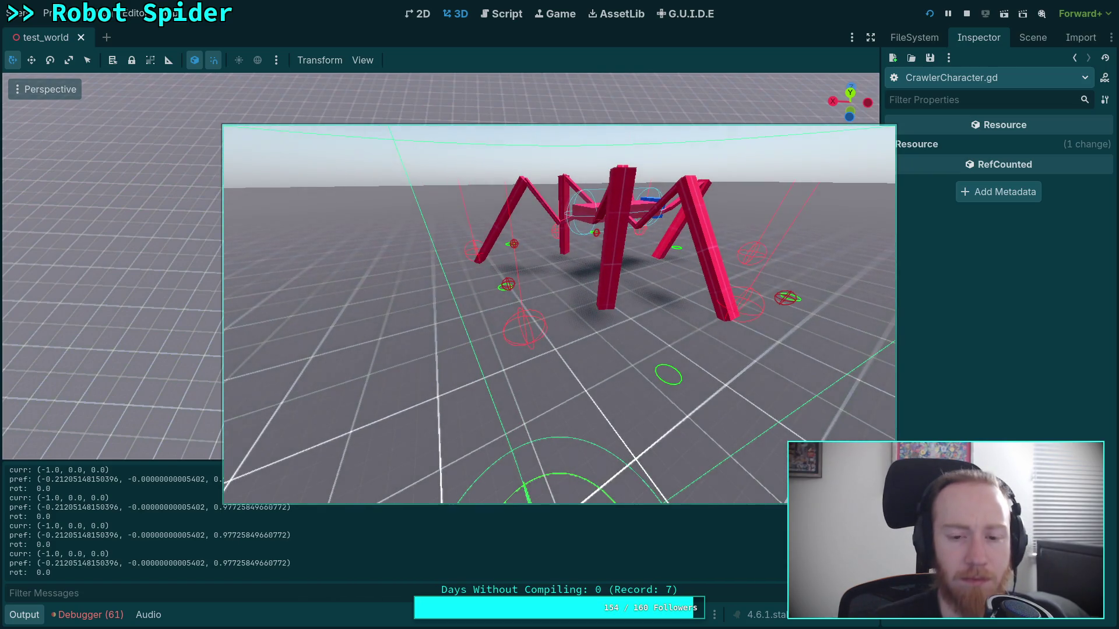
{"action": "left_click", "coordinate": [967, 14]}
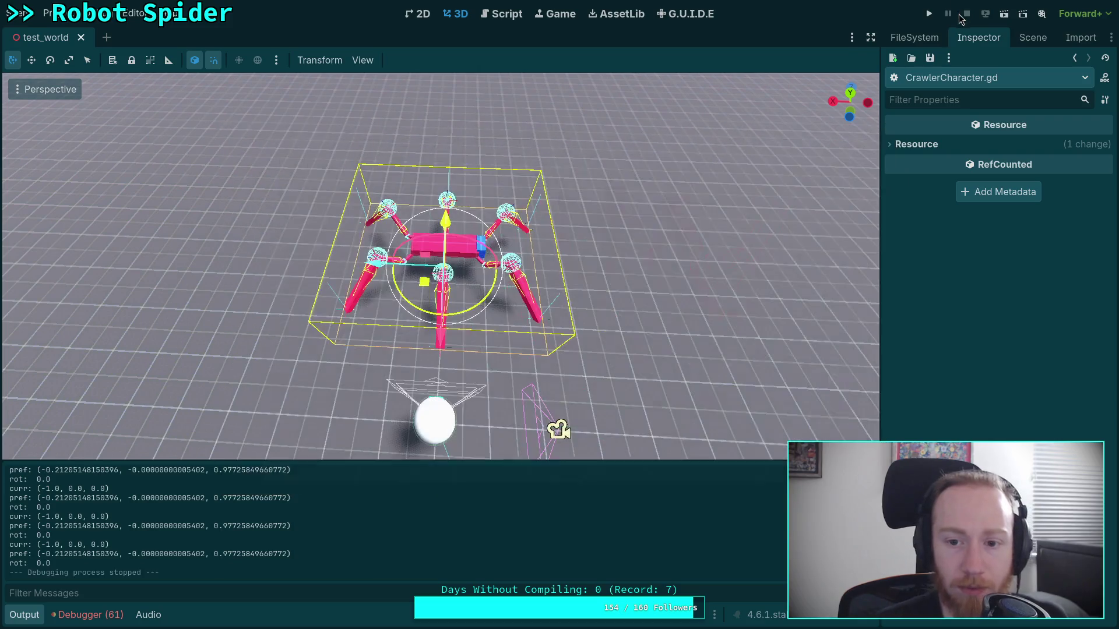
- Collapse the Output panel and show CrawlerLeg.gd's update() function around line 120
{"action": "left_click", "coordinate": [503, 13]}
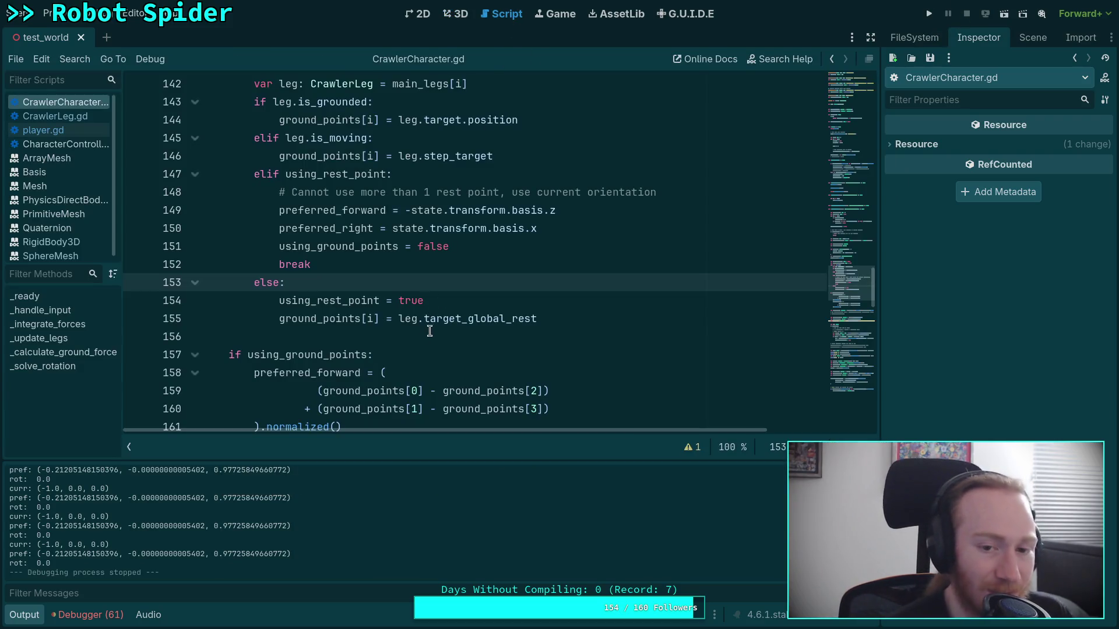
{"action": "scroll", "coordinate": [285, 390], "scroll_direction": "down", "scroll_amount": 3}
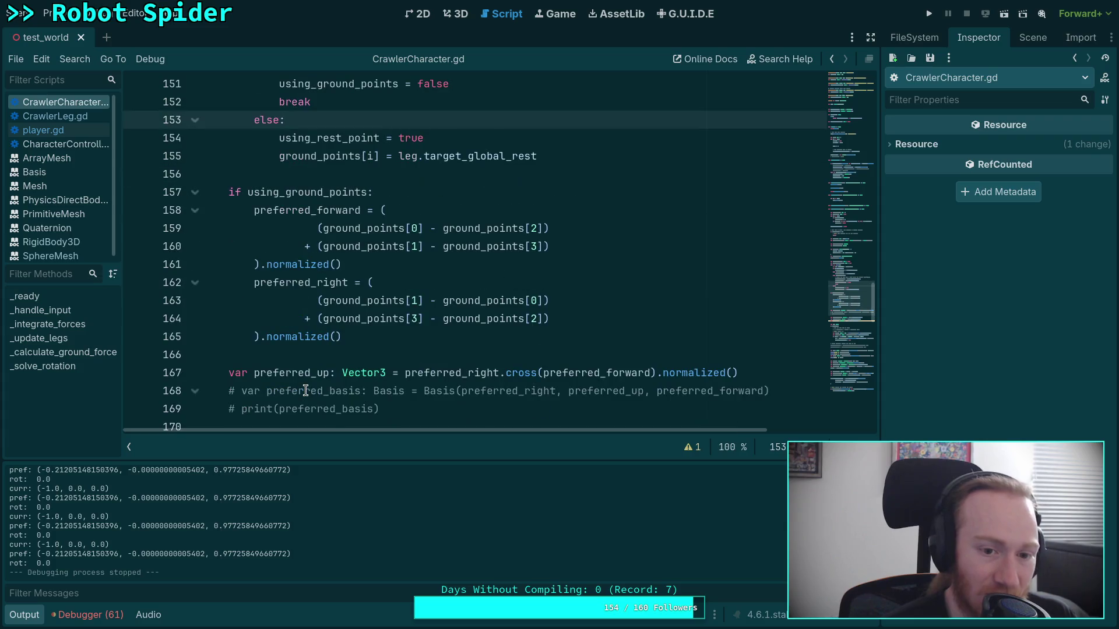
{"action": "left_click", "coordinate": [16, 617]}
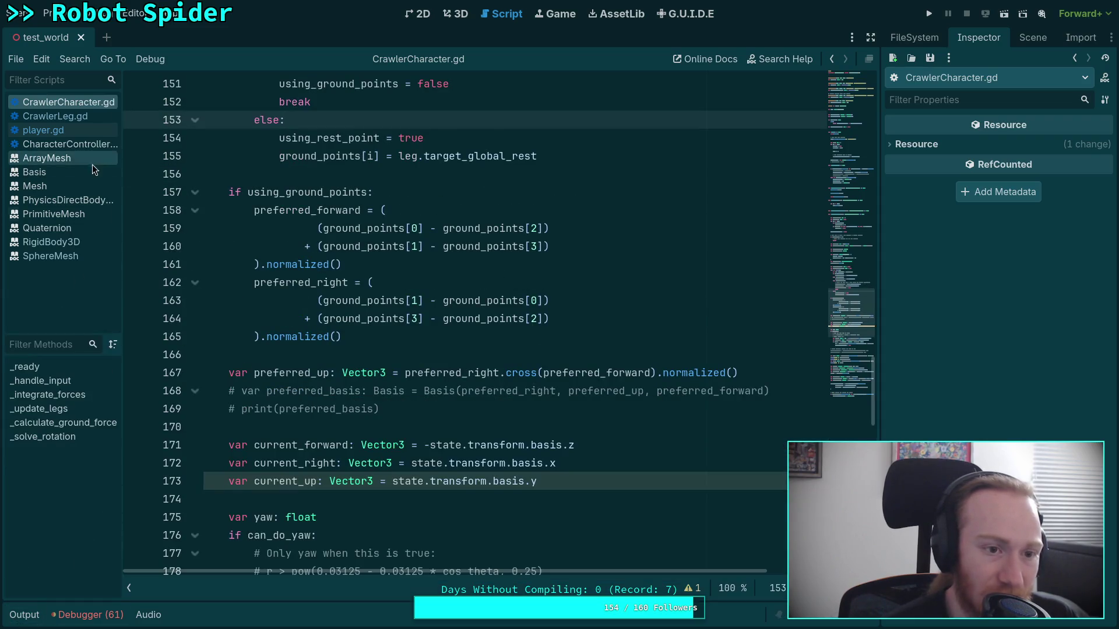
{"action": "scroll", "coordinate": [322, 358], "scroll_direction": "up", "scroll_amount": 13}
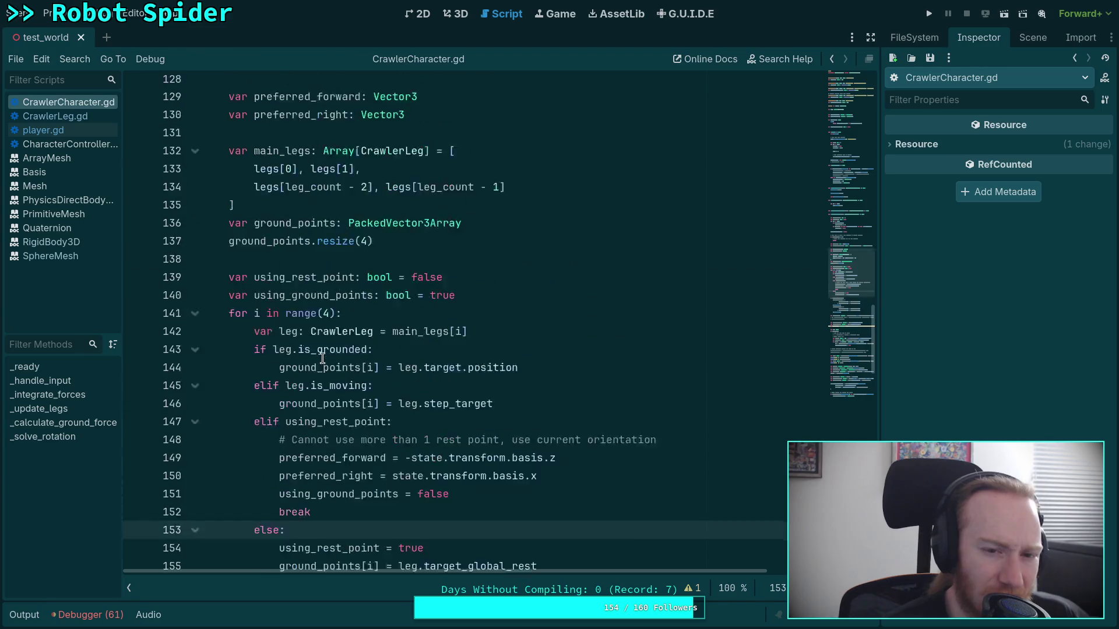
{"action": "scroll", "coordinate": [261, 260], "scroll_direction": "up", "scroll_amount": 14}
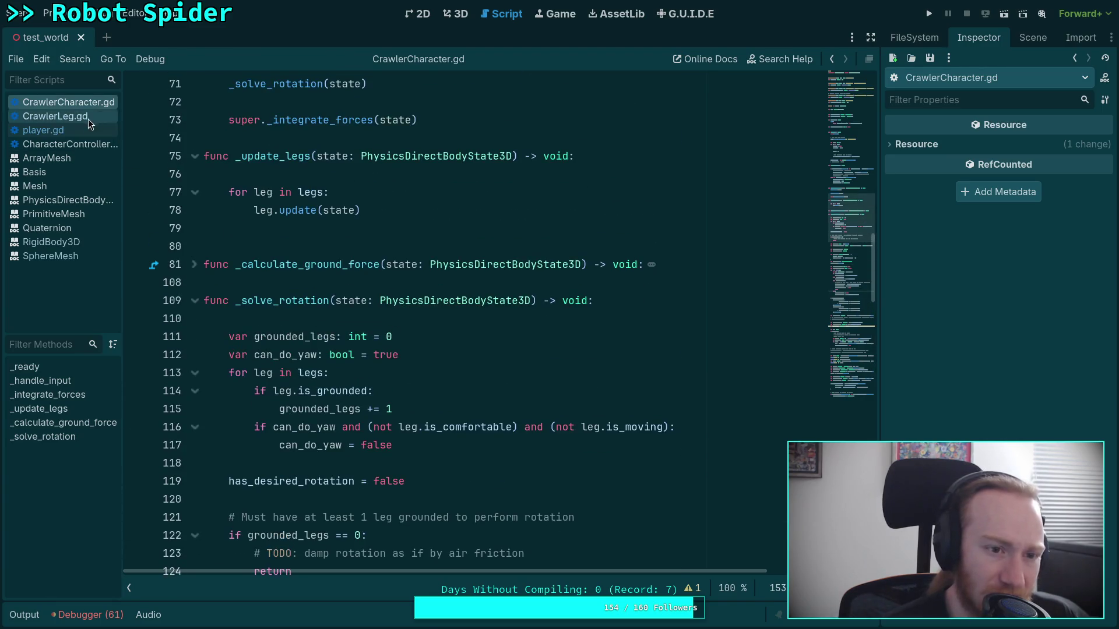
{"action": "scroll", "coordinate": [432, 374], "scroll_direction": "down", "scroll_amount": 3}
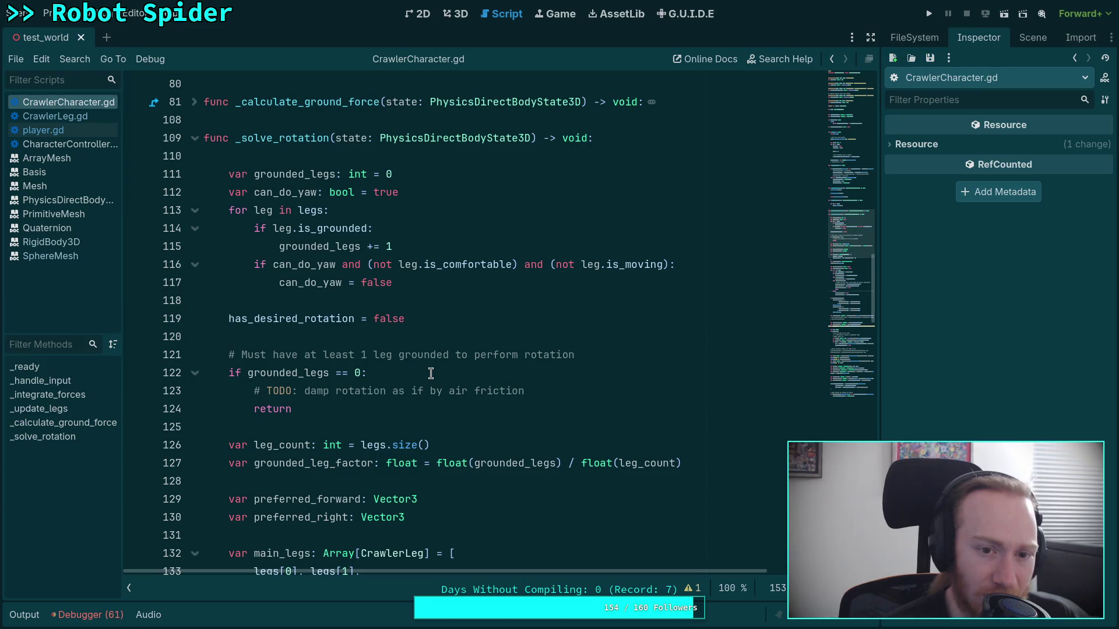
{"action": "left_click", "coordinate": [56, 116]}
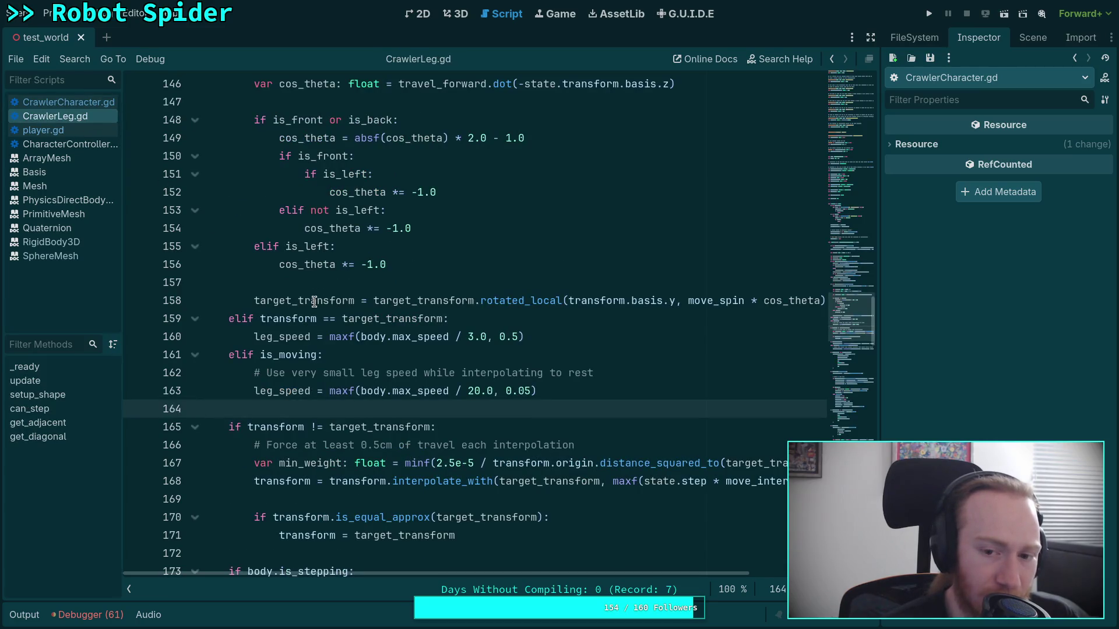
{"action": "scroll", "coordinate": [433, 338], "scroll_direction": "up", "scroll_amount": 3}
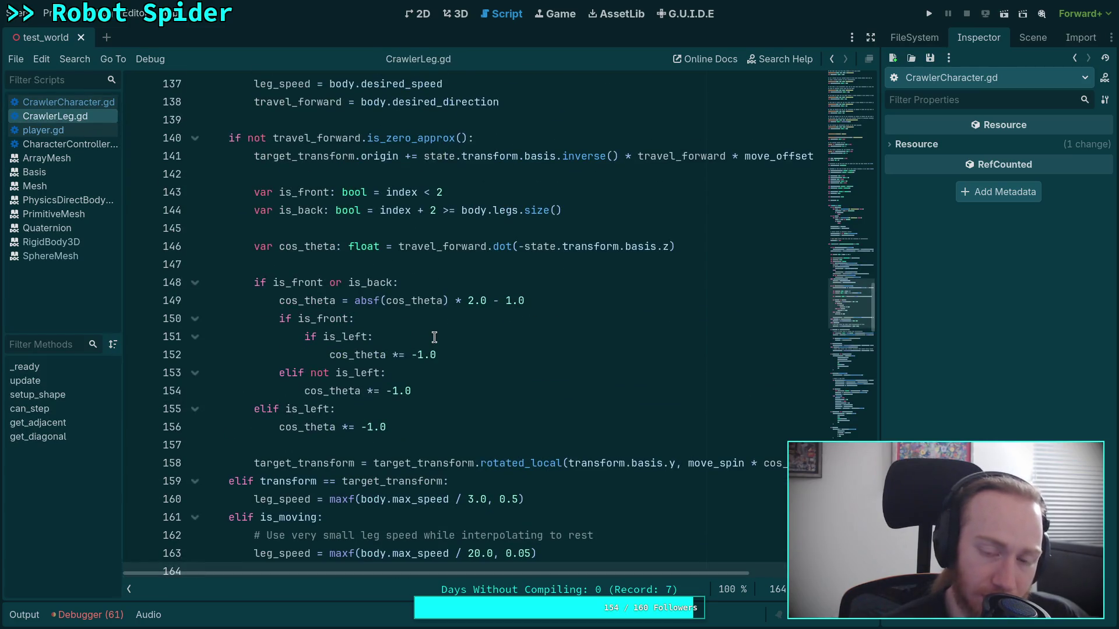
{"action": "scroll", "coordinate": [434, 338], "scroll_direction": "up", "scroll_amount": 1}
{"action": "scroll", "coordinate": [434, 337], "scroll_direction": "up", "scroll_amount": 8}
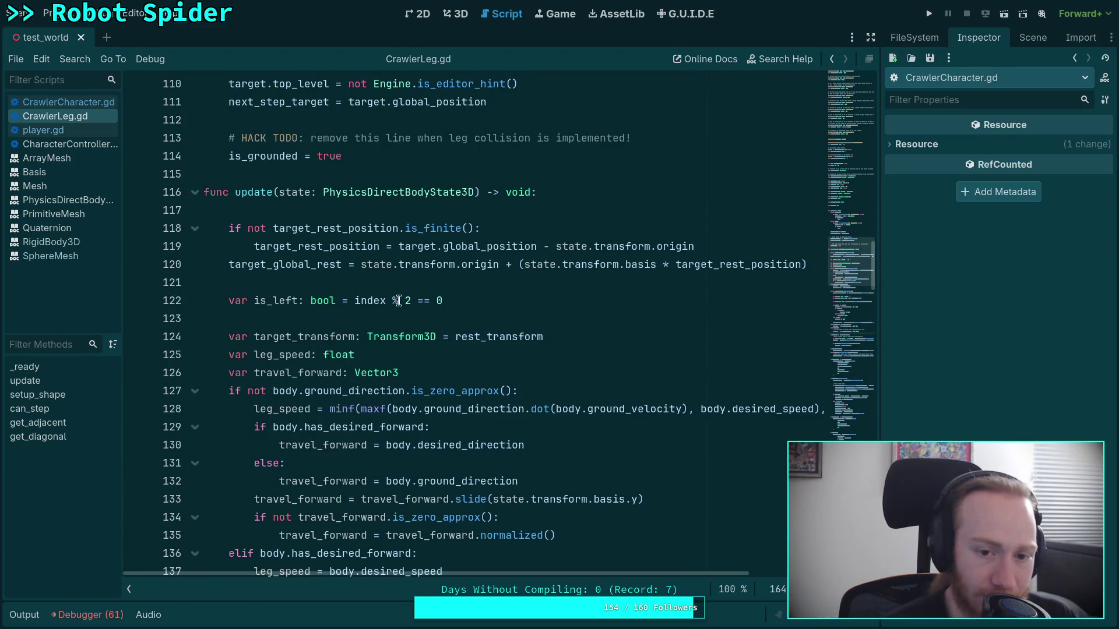
- Insert '(transform.basis *' before state.transform.basis on line 120, save, and run the game
{"action": "left_click", "coordinate": [355, 264]}
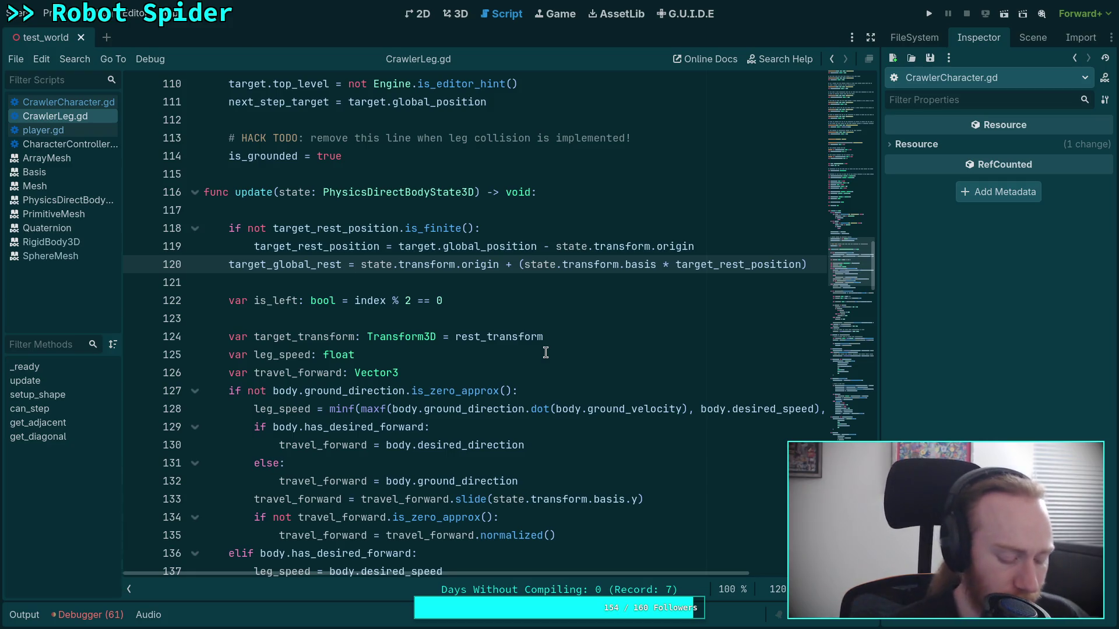
{"action": "key", "text": "ctrl+space"}
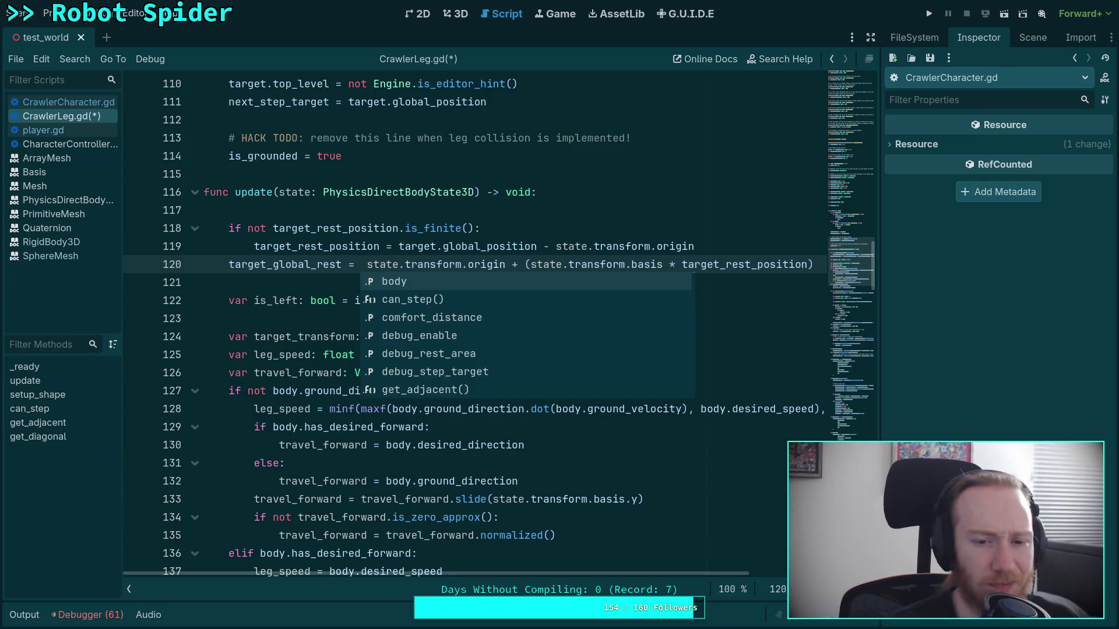
{"action": "type", "text": "transform."}
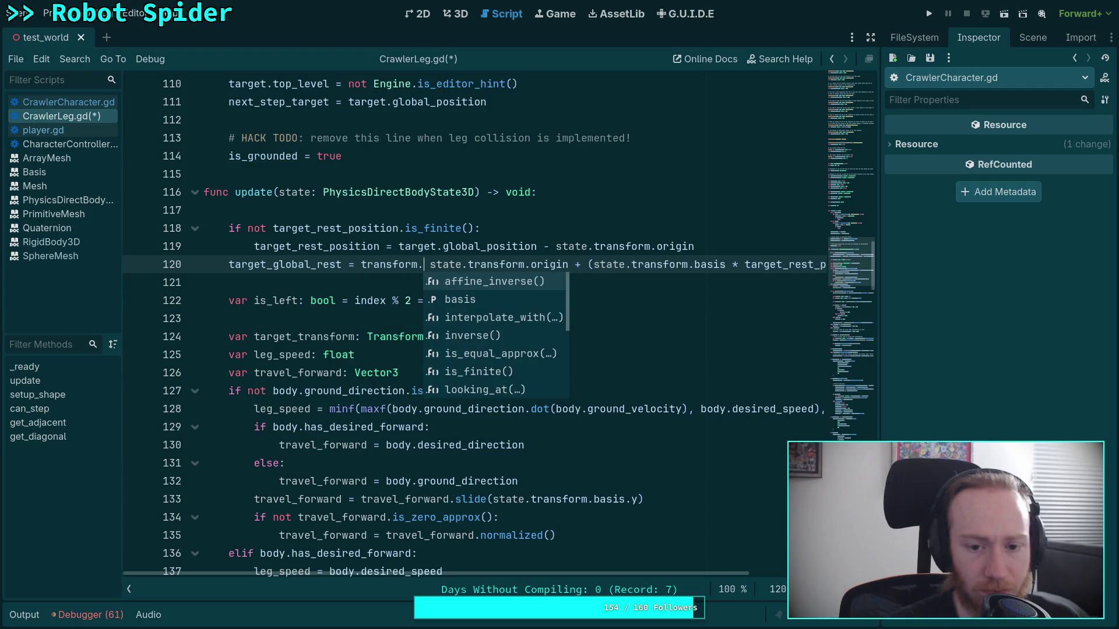
{"action": "type", "text": "basis *"}
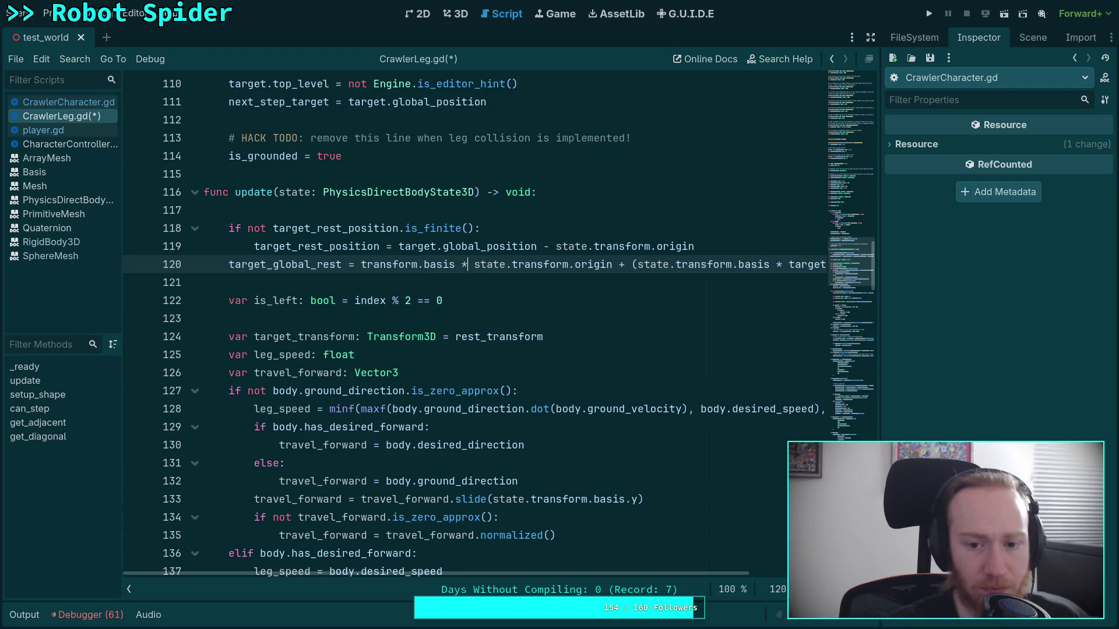
{"action": "left_click_drag", "start_coordinate": [475, 264], "coordinate": [364, 263]}
{"action": "key", "text": "BackSpace"}
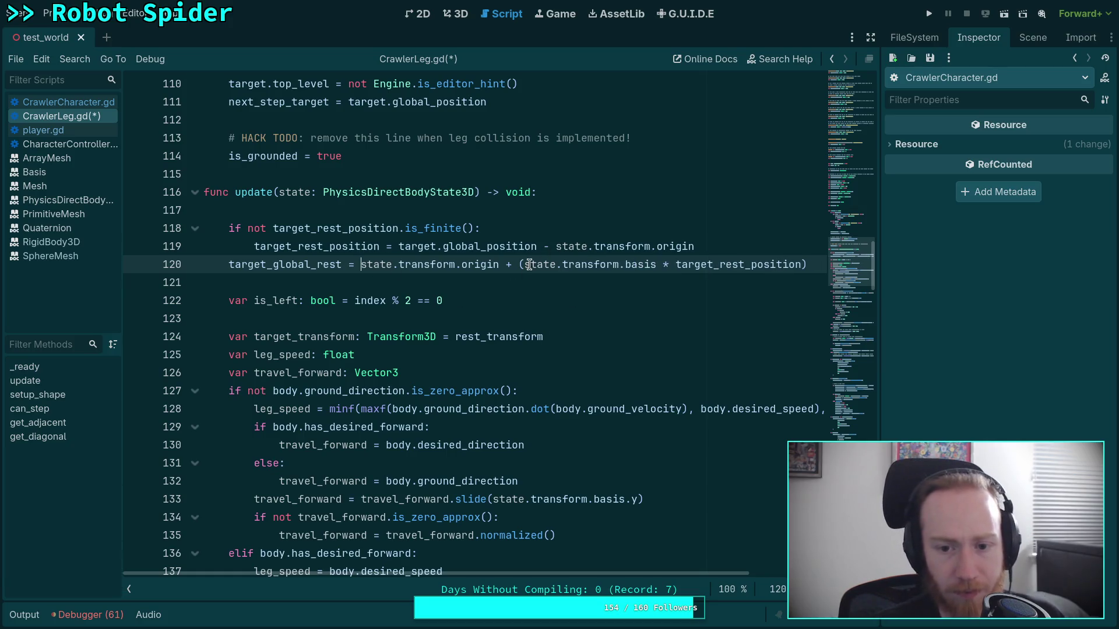
{"action": "type", "text": "("}
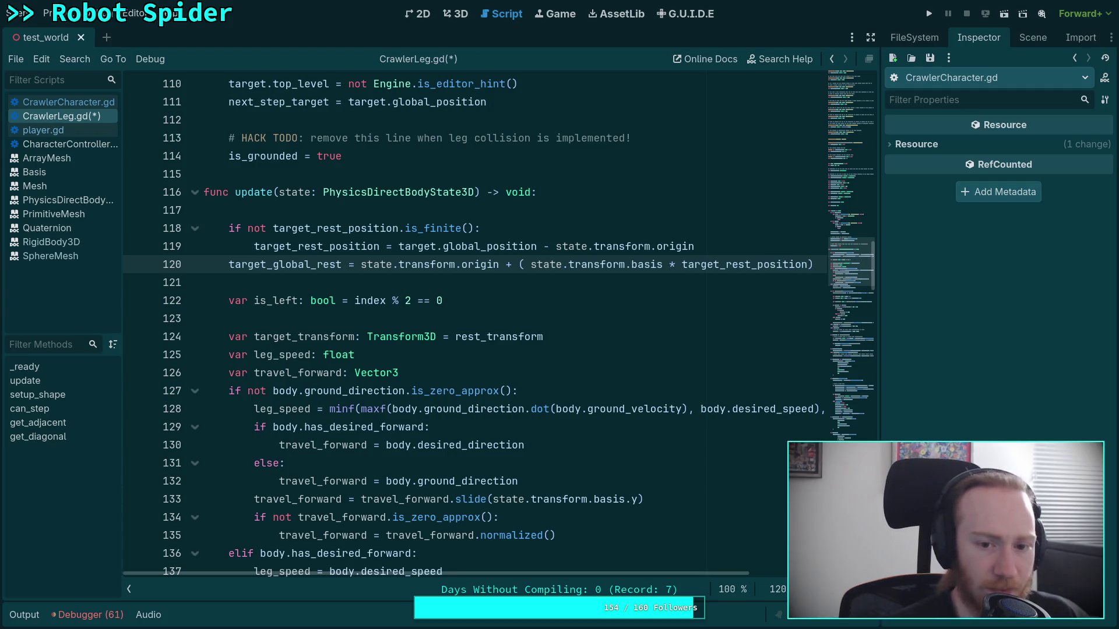
{"action": "type", "text": "transform."}
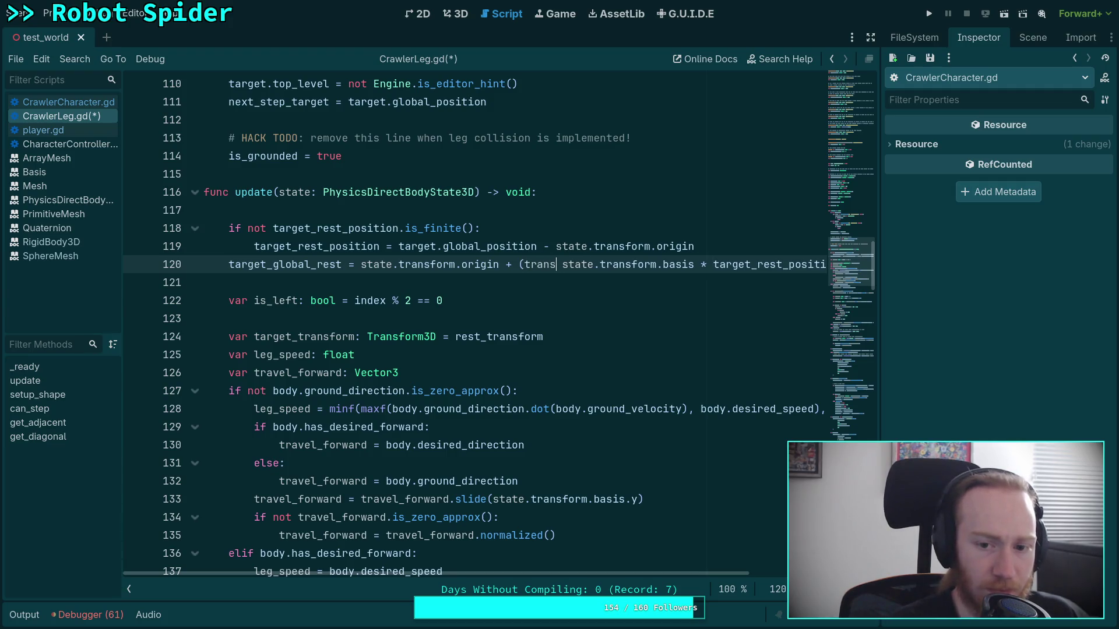
{"action": "type", "text": "basis *"}
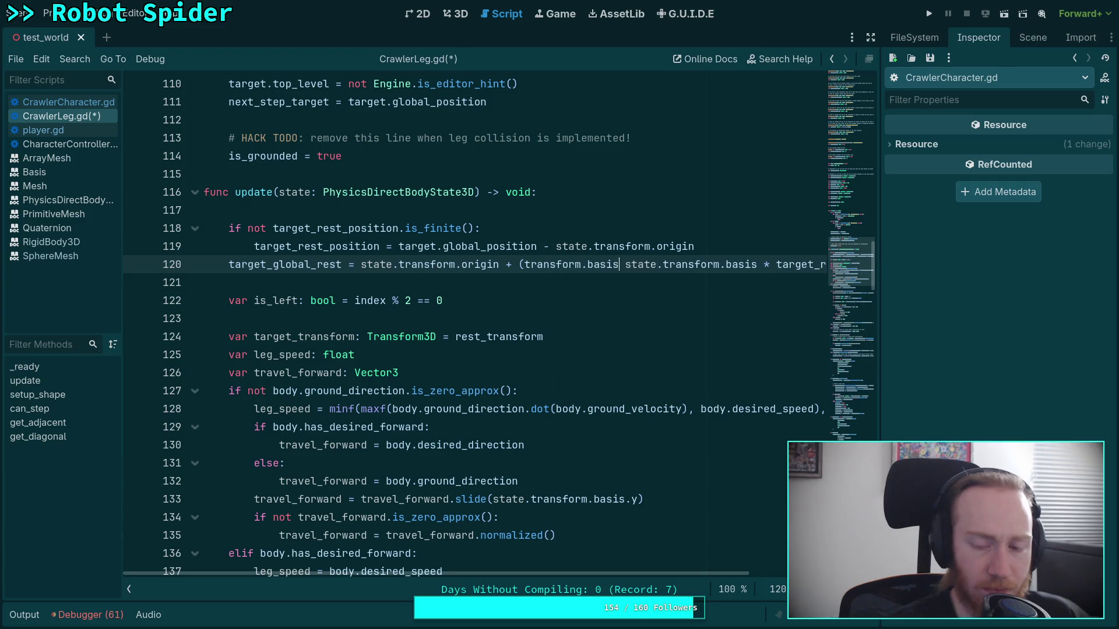
{"action": "key", "text": "ctrl+s"}
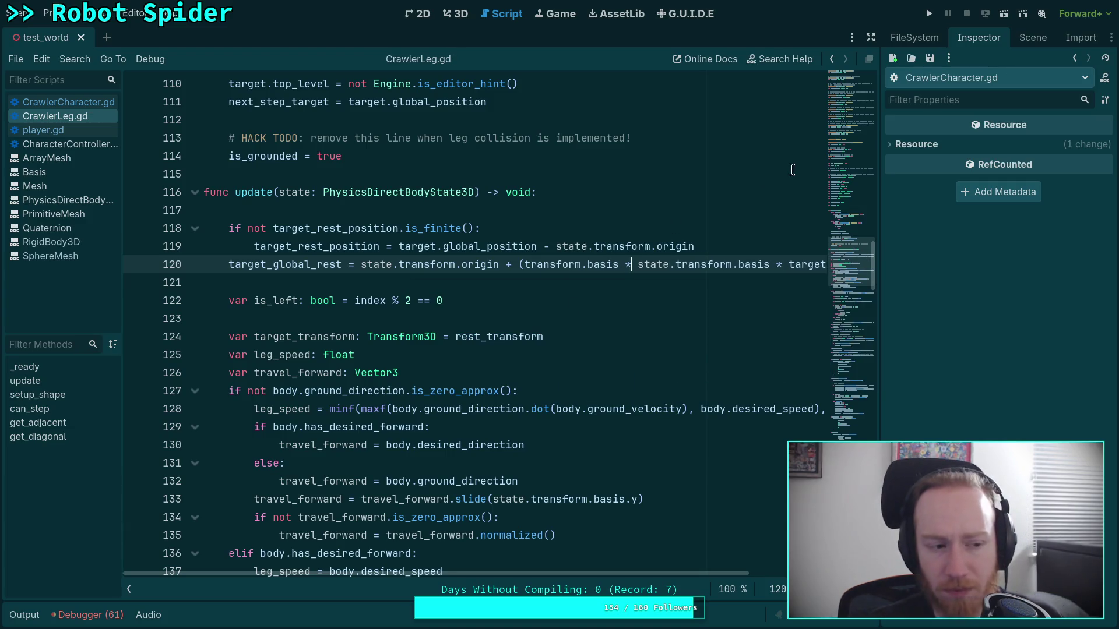
{"action": "left_click", "coordinate": [928, 14]}
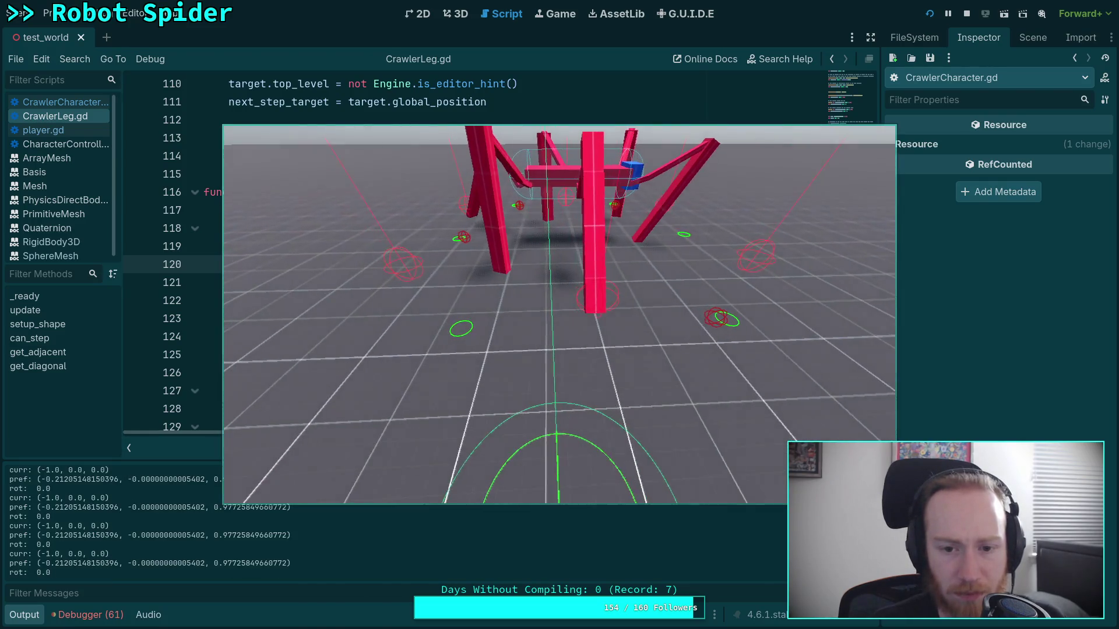
- Stop the test run and add an opening parenthesis before transform.basis on line 120
{"action": "left_click", "coordinate": [967, 13]}
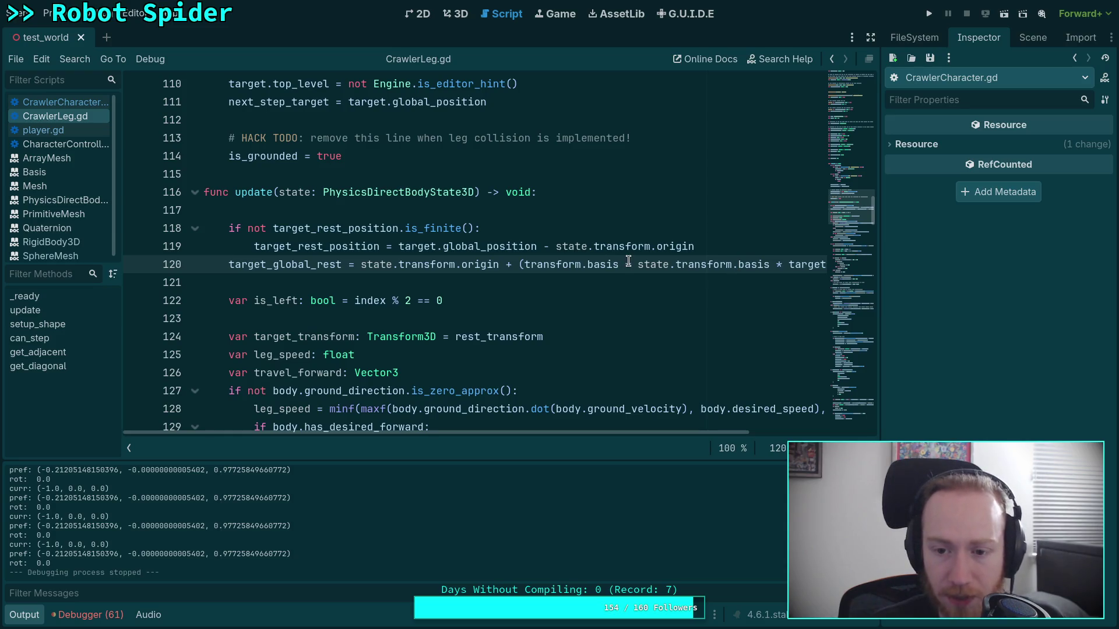
{"action": "left_click", "coordinate": [520, 264]}
{"action": "type", "text": "("}
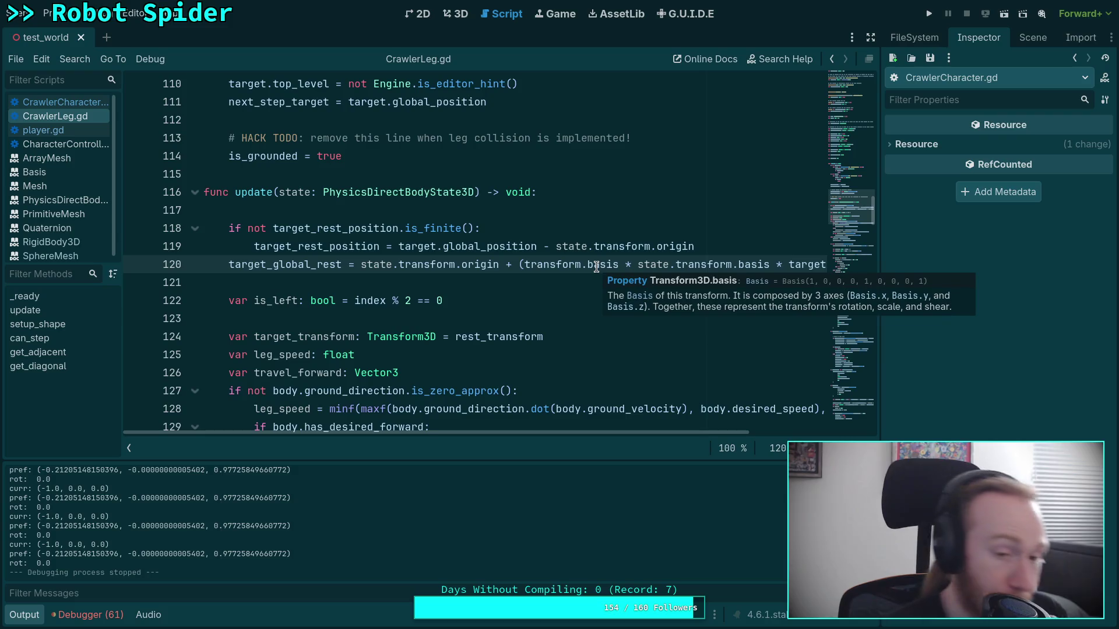
{"action": "mouse_move", "coordinate": [597, 265]}
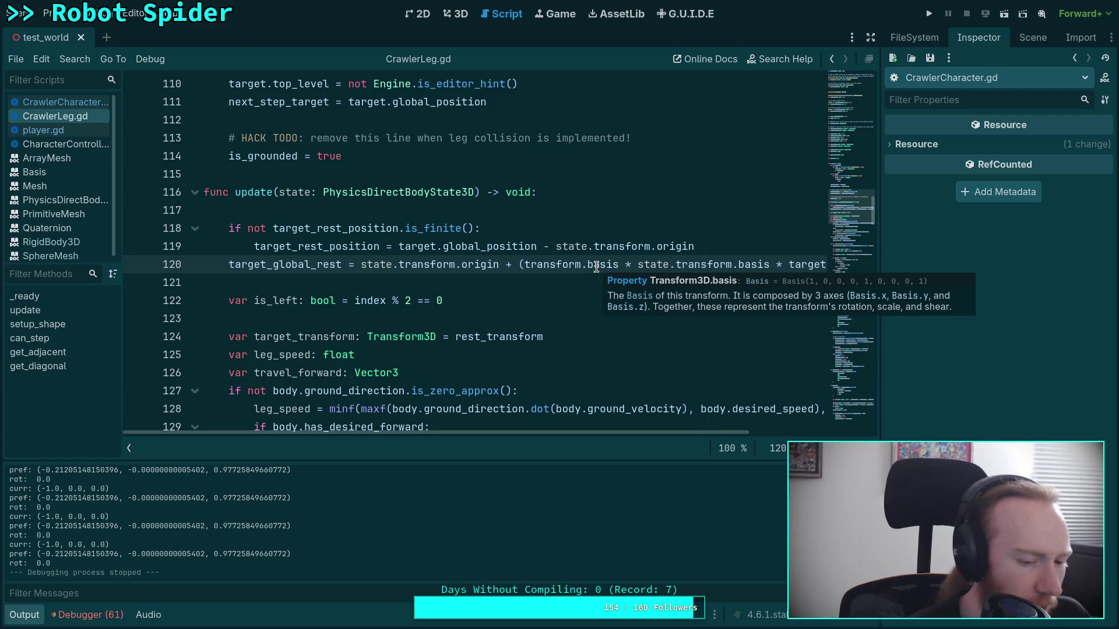
- Rotate the spider -45° around its vertical axis in the 3D scene
{"action": "left_click", "coordinate": [448, 17]}
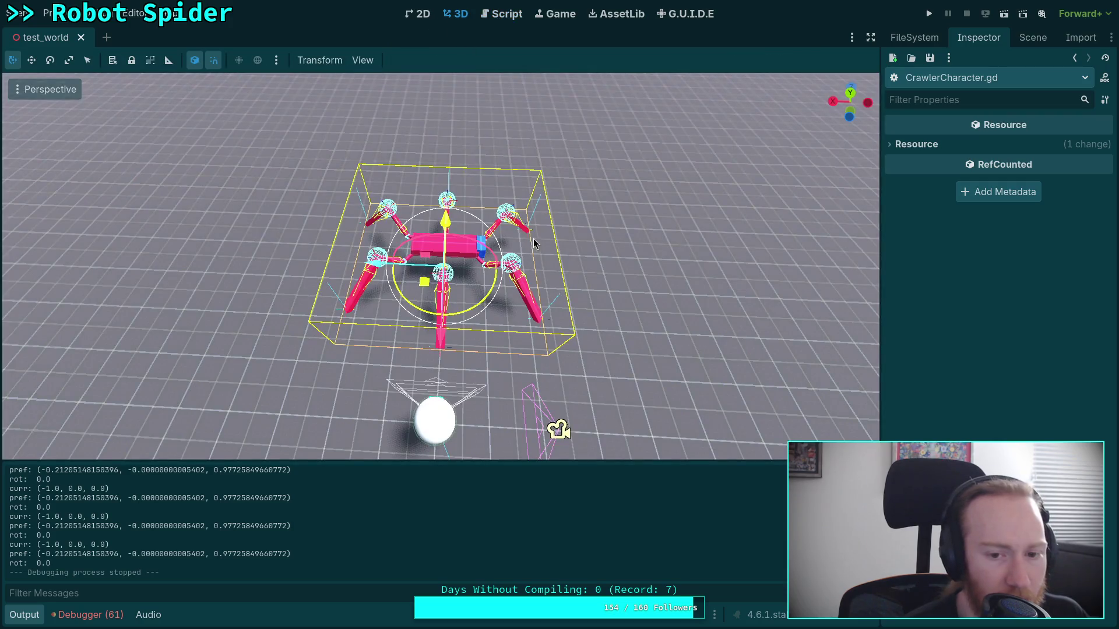
{"action": "mouse_move", "coordinate": [469, 308]}
{"action": "left_mouse_down"}
{"action": "mouse_move", "coordinate": [448, 336]}
{"action": "mouse_move", "coordinate": [388, 340]}
{"action": "mouse_move", "coordinate": [398, 350]}
{"action": "mouse_move", "coordinate": [506, 333]}
{"action": "left_mouse_up"}
{"action": "left_click", "coordinate": [507, 15]}
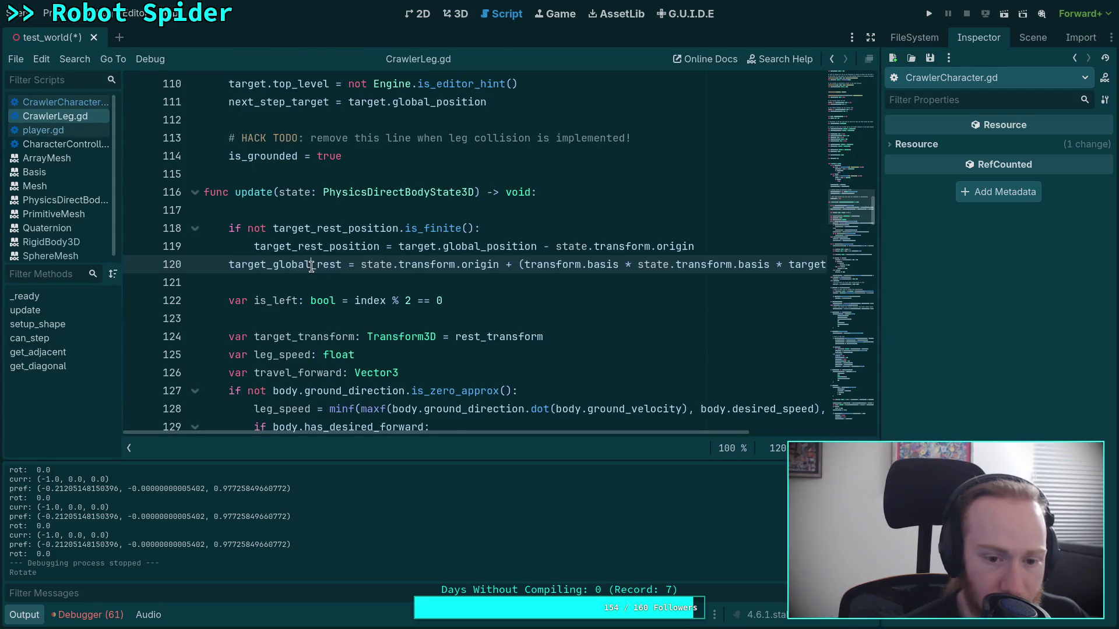
- Review CrawlerLeg.gd's update code around the target_global_rest line, selecting a lower line
{"action": "scroll", "coordinate": [420, 305], "scroll_direction": "down", "scroll_amount": 10}
{"action": "scroll", "coordinate": [420, 306], "scroll_direction": "down", "scroll_amount": 9}
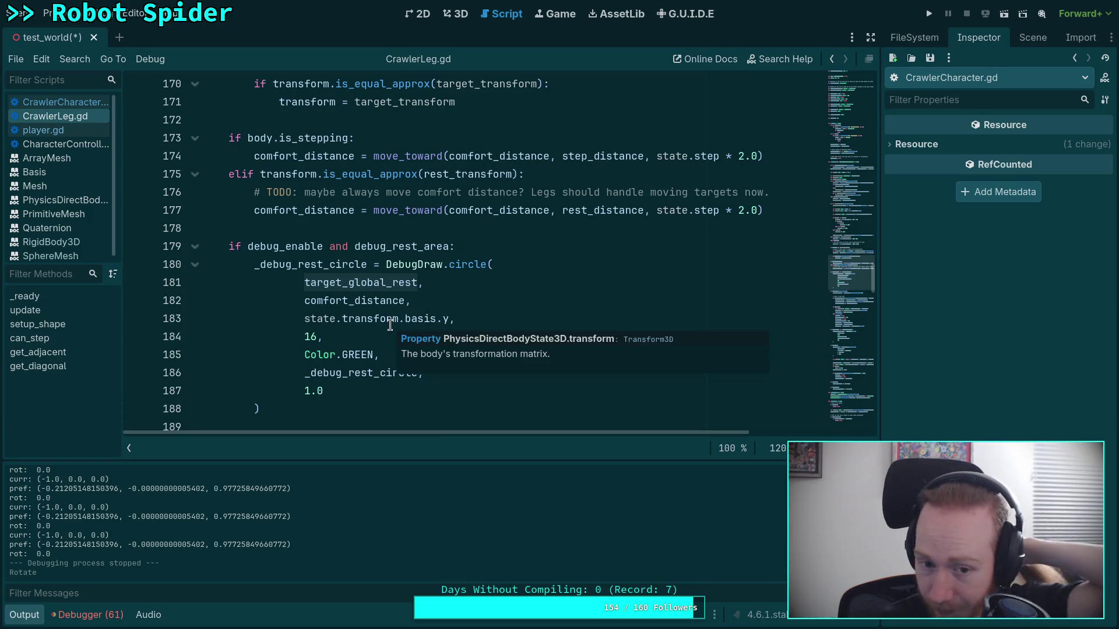
{"action": "mouse_move", "coordinate": [469, 265]}
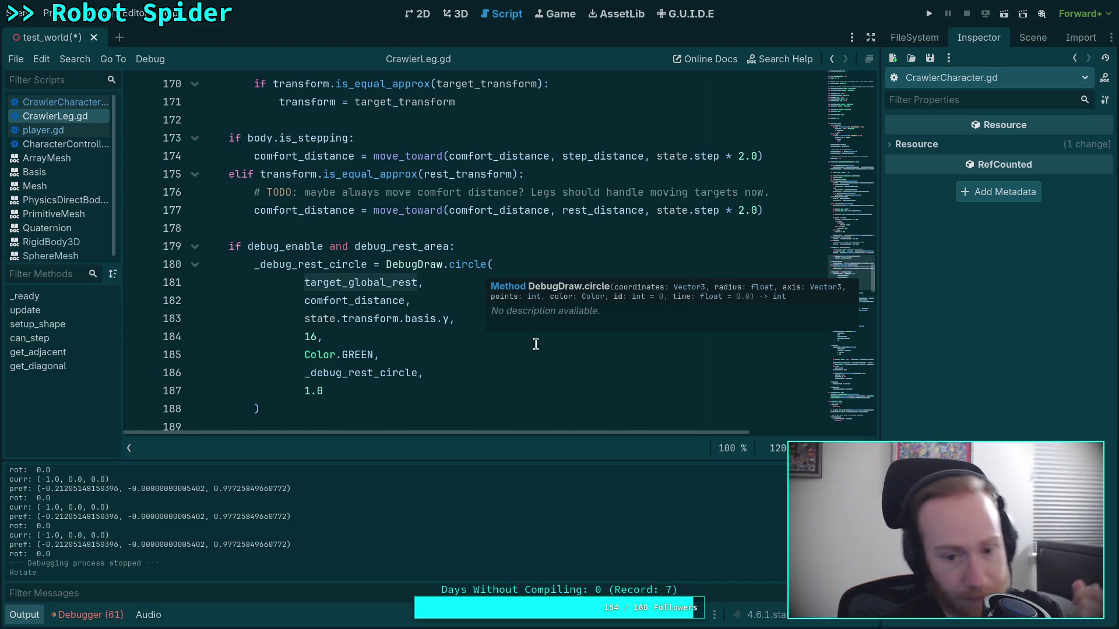
{"action": "scroll", "coordinate": [536, 345], "scroll_direction": "up", "scroll_amount": 14}
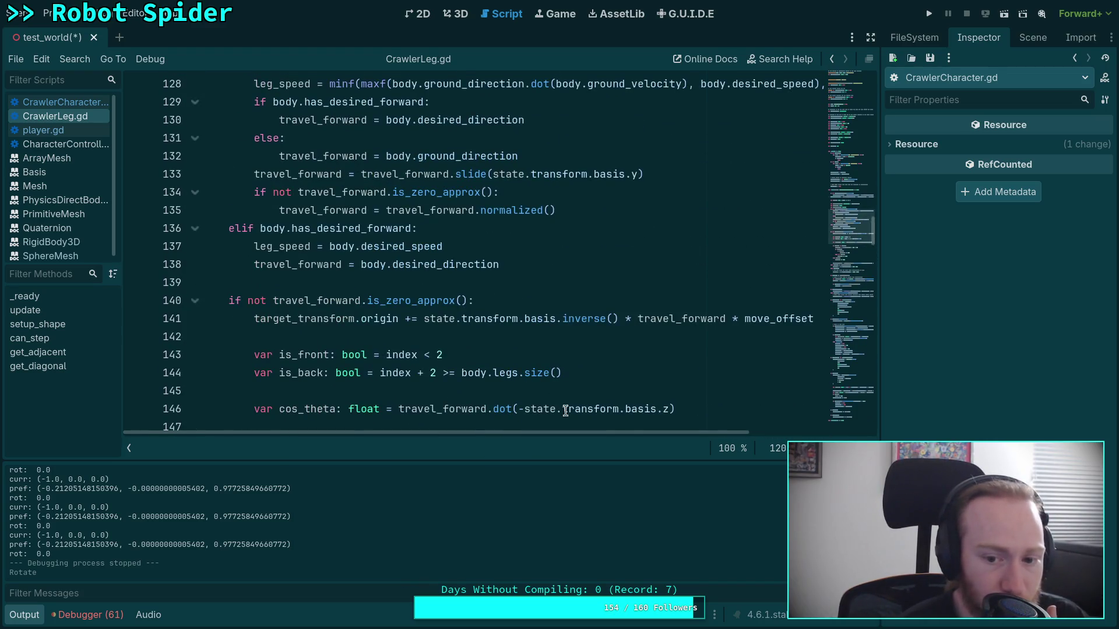
{"action": "scroll", "coordinate": [566, 411], "scroll_direction": "up", "scroll_amount": 6}
{"action": "left_click_drag", "start_coordinate": [585, 431], "coordinate": [735, 436]}
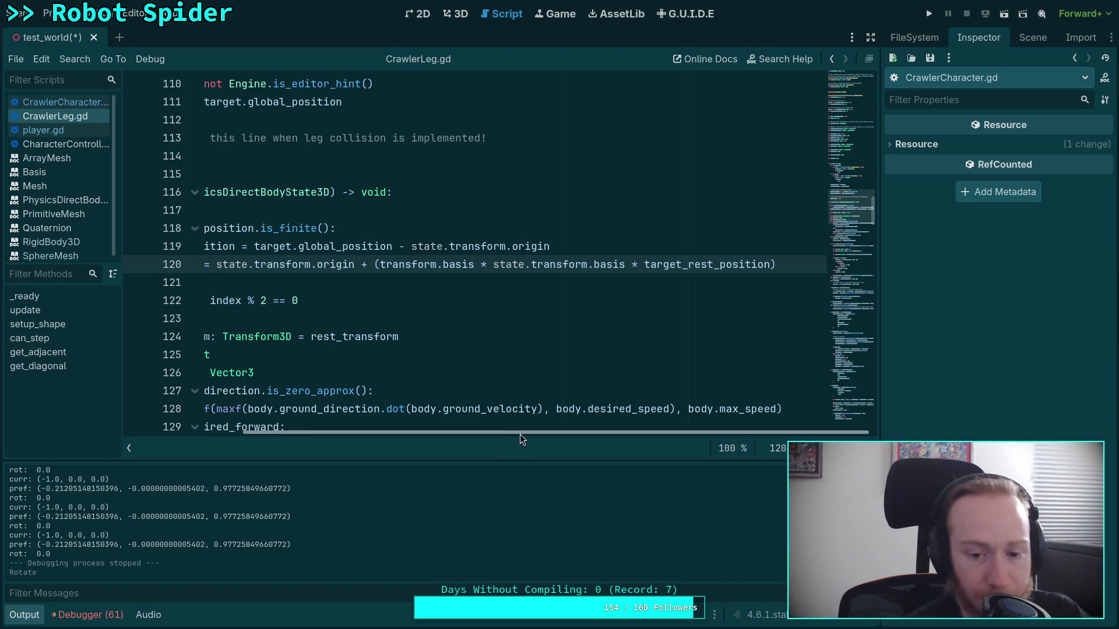
- Hide the script list and delete 'transform.basis *' from the target_global_rest line 120
{"action": "left_click_drag", "start_coordinate": [520, 435], "coordinate": [304, 430]}
{"action": "left_click", "coordinate": [130, 449]}
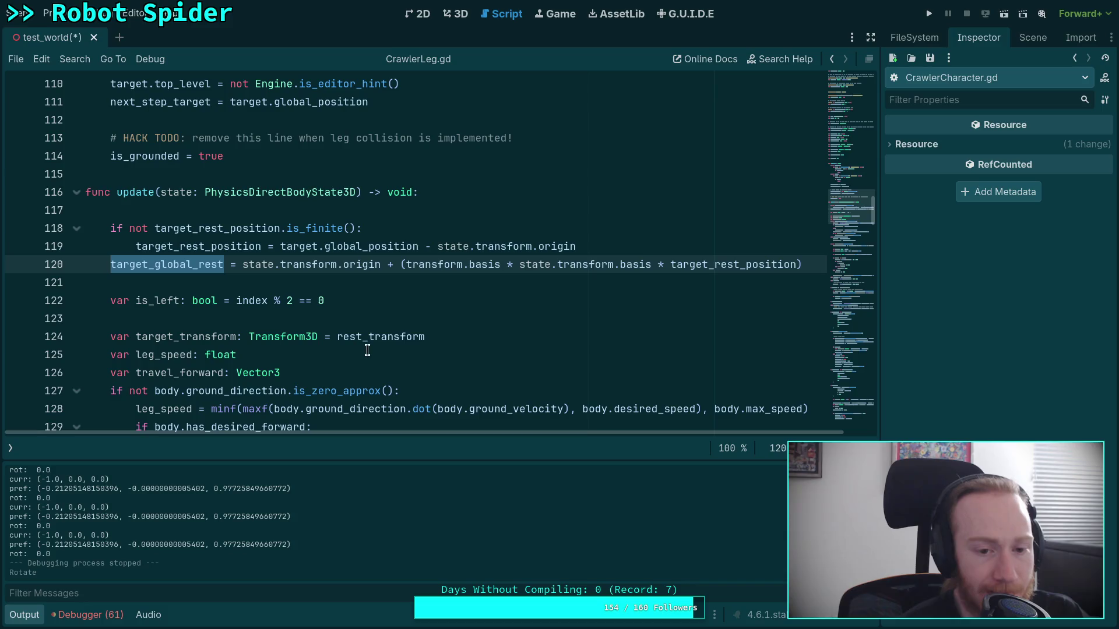
{"action": "left_click", "coordinate": [387, 267]}
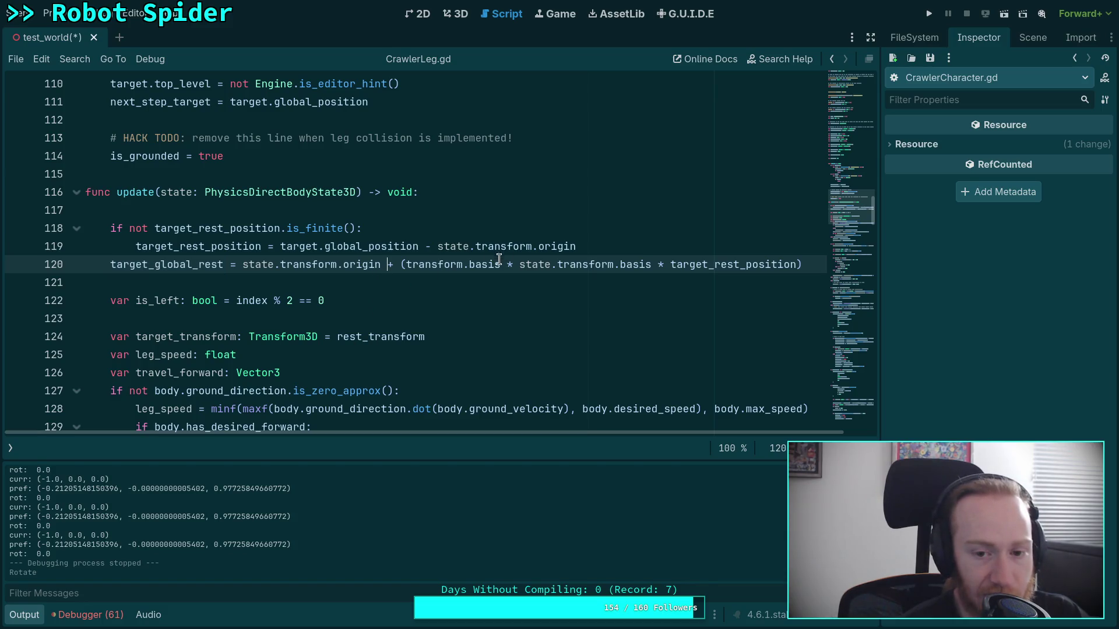
{"action": "mouse_move", "coordinate": [490, 263]}
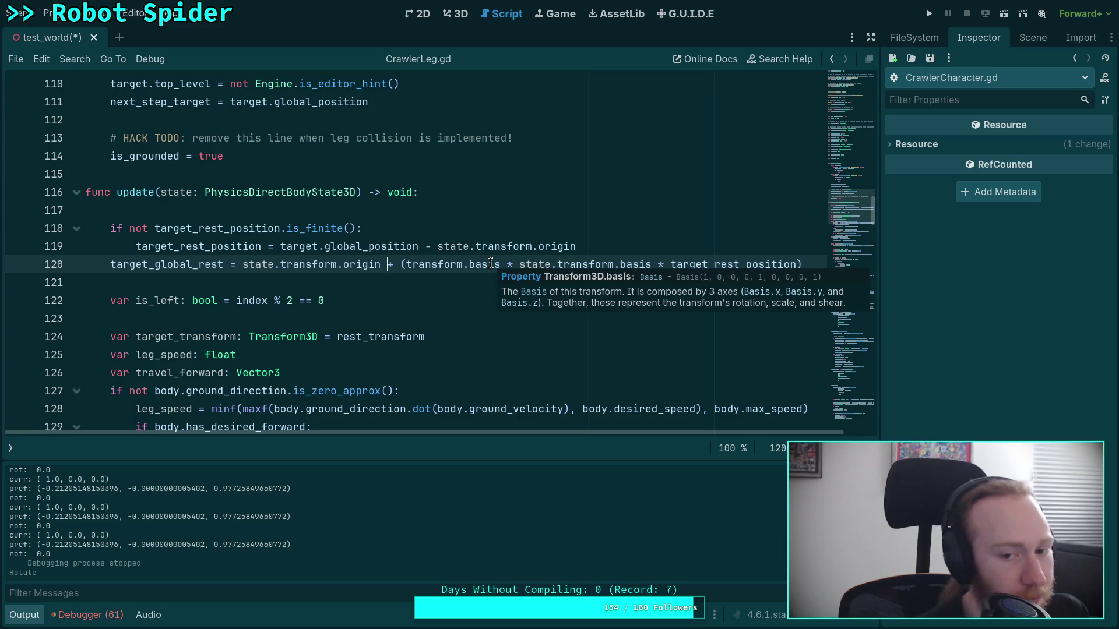
{"action": "left_click_drag", "start_coordinate": [407, 264], "coordinate": [522, 268]}
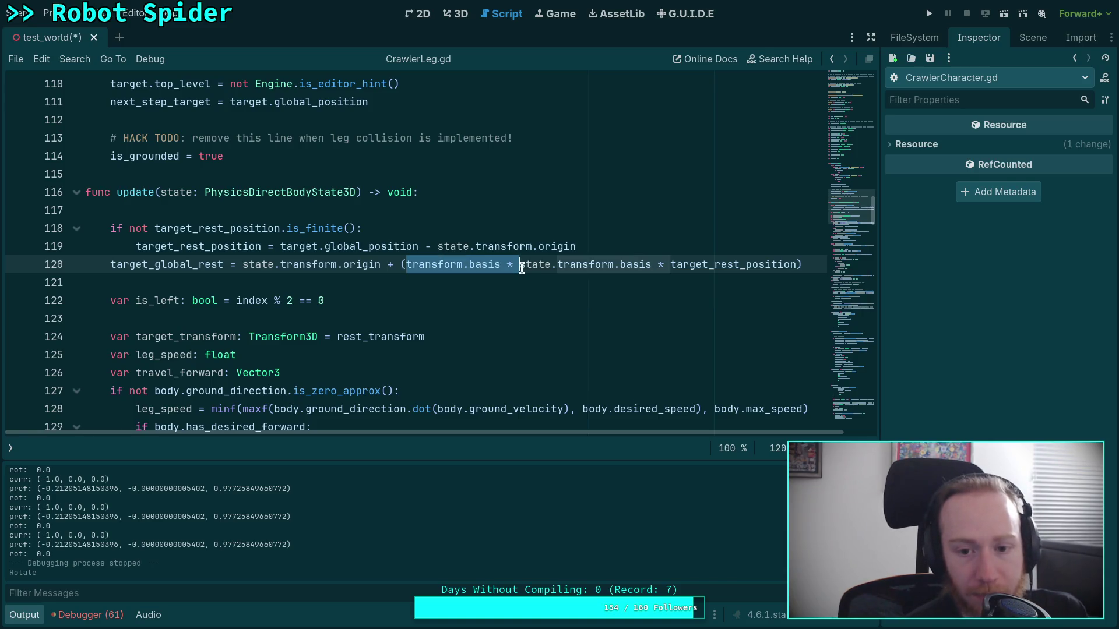
{"action": "key", "text": "BackSpace"}
- Hide the bottom output panel with Ctrl+J and scroll around CrawlerLeg.gd's _ready() code
{"action": "scroll", "coordinate": [444, 275], "scroll_direction": "up", "scroll_amount": 3}
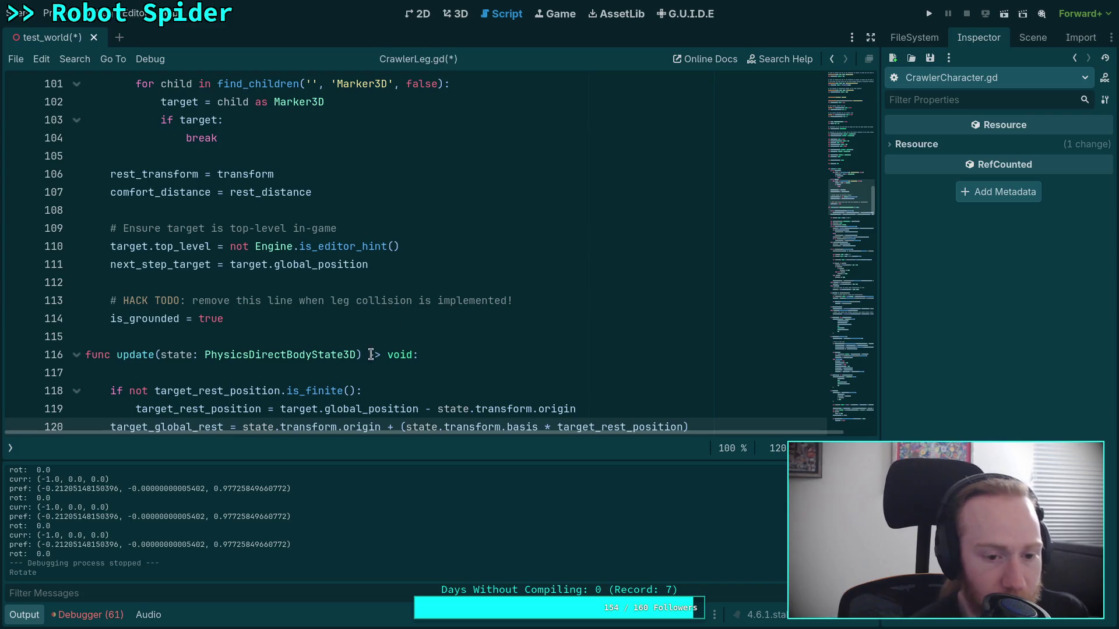
{"action": "key", "text": "ctrl+j"}
{"action": "scroll", "coordinate": [343, 345], "scroll_direction": "up", "scroll_amount": 1}
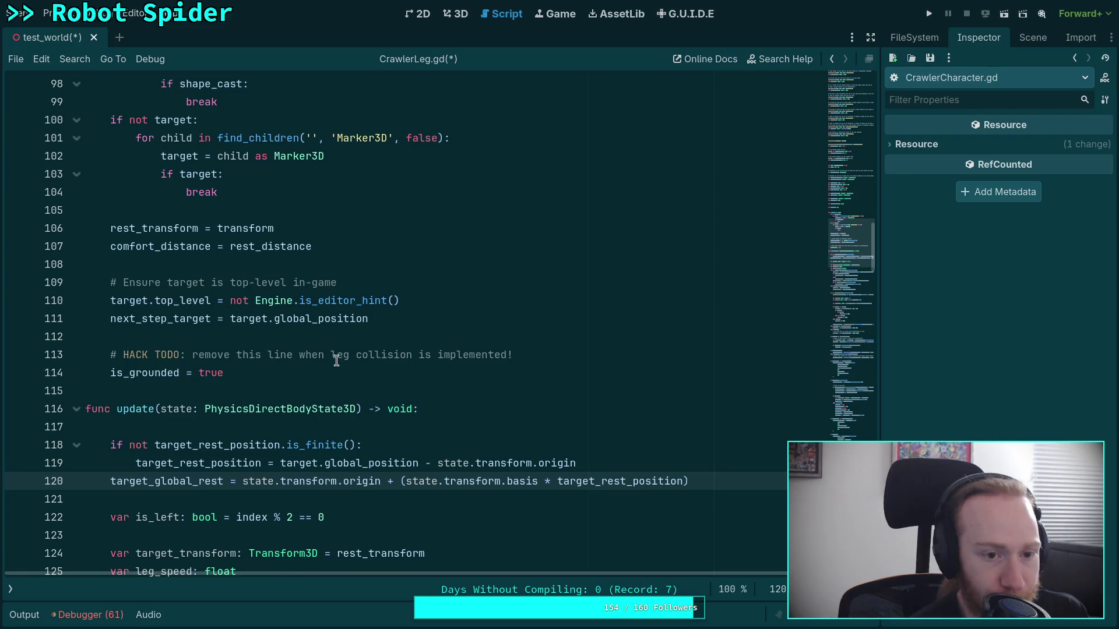
{"action": "scroll", "coordinate": [336, 361], "scroll_direction": "up", "scroll_amount": 3}
{"action": "scroll", "coordinate": [336, 360], "scroll_direction": "down", "scroll_amount": 4}
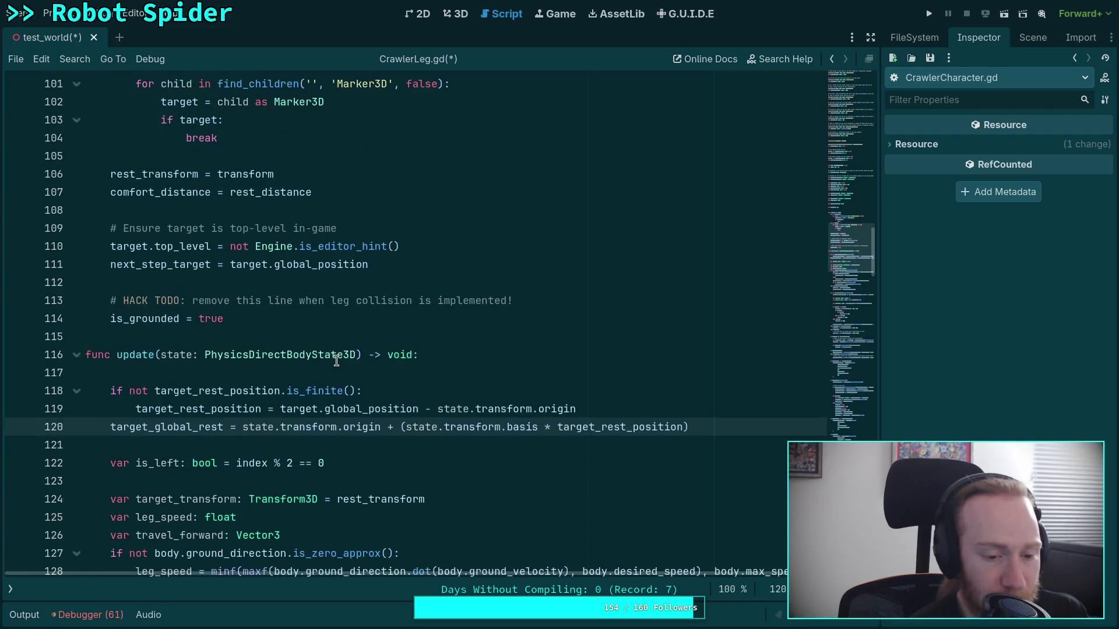
{"action": "scroll", "coordinate": [336, 361], "scroll_direction": "up", "scroll_amount": 1}
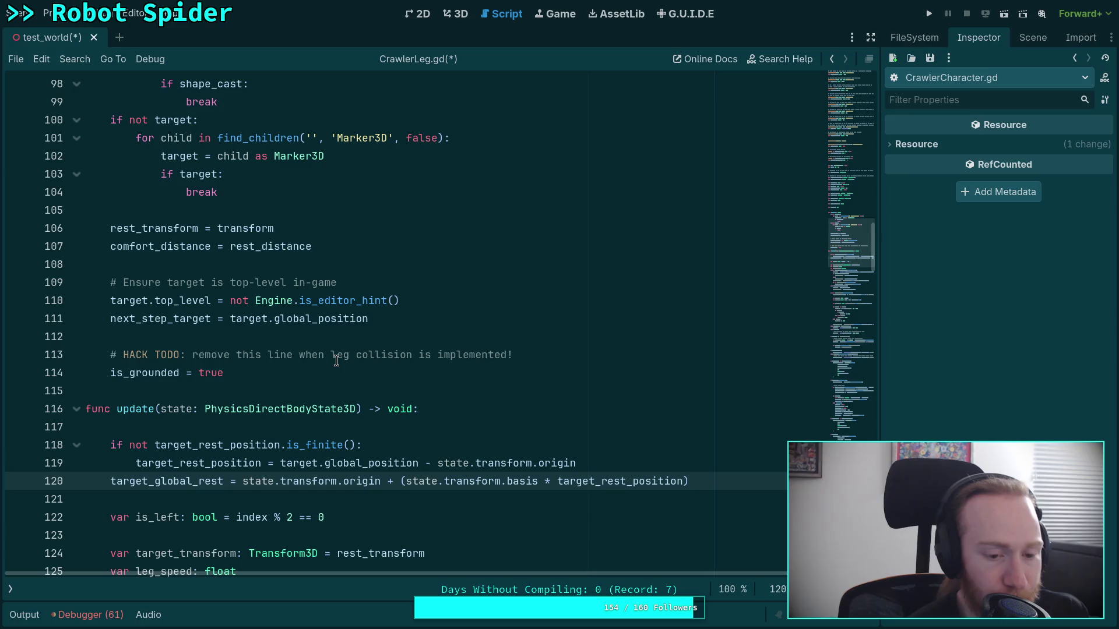
{"action": "scroll", "coordinate": [336, 361], "scroll_direction": "up", "scroll_amount": 4}
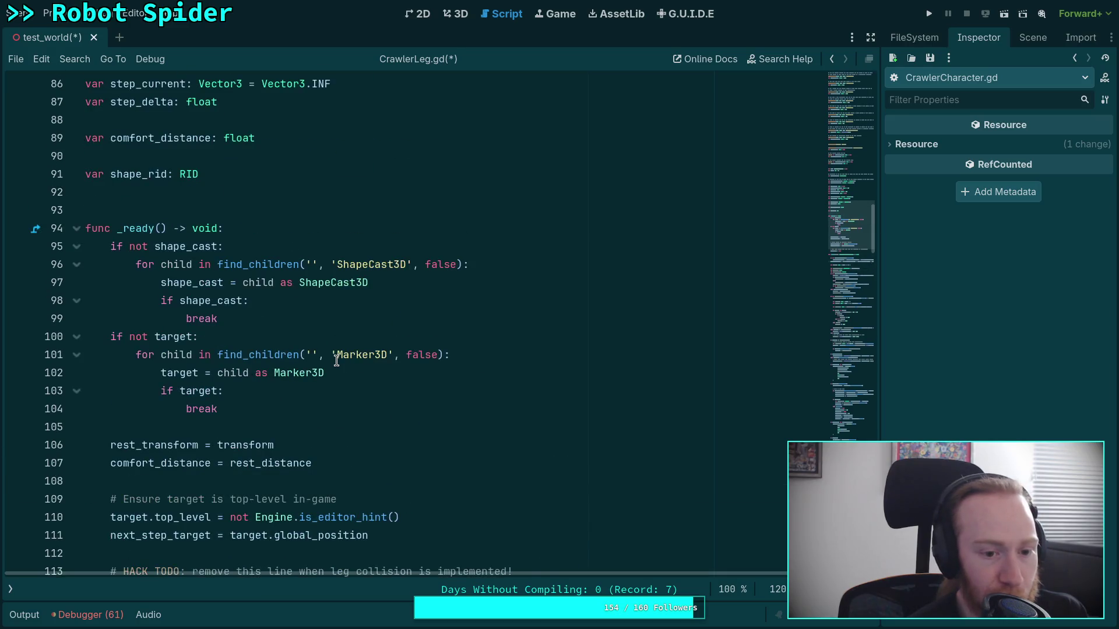
{"action": "scroll", "coordinate": [337, 361], "scroll_direction": "down", "scroll_amount": 2}
{"action": "scroll", "coordinate": [337, 361], "scroll_direction": "down", "scroll_amount": 1}
{"action": "scroll", "coordinate": [336, 361], "scroll_direction": "up", "scroll_amount": 3}
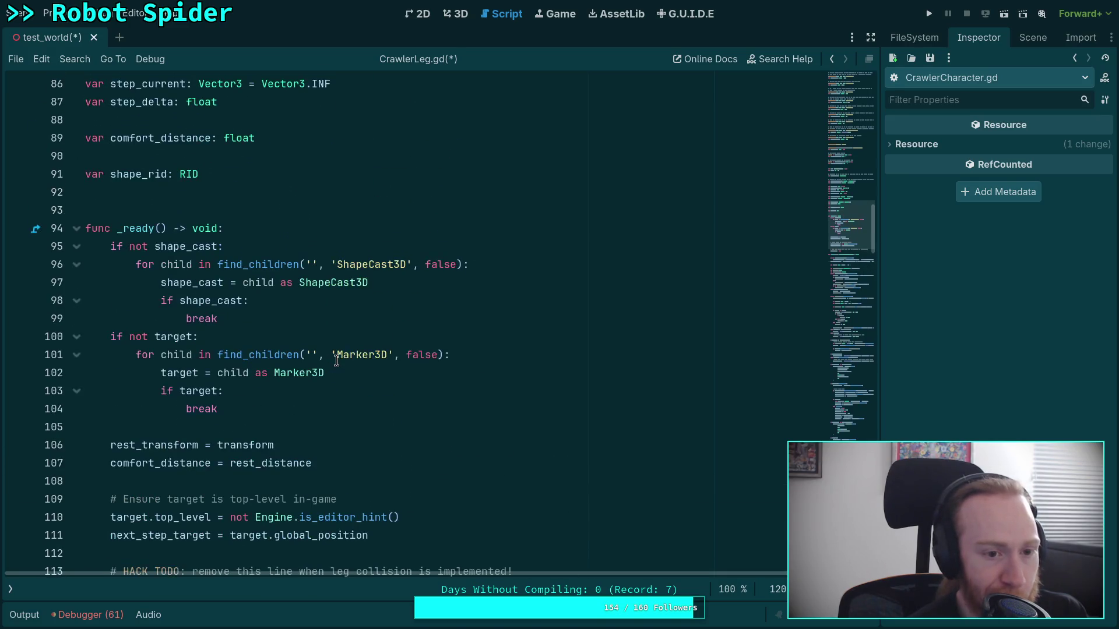
- Insert '(body.basis *' before state.transform.basis on line 120, save, and run the spider
{"action": "scroll", "coordinate": [337, 360], "scroll_direction": "down", "scroll_amount": 2}
{"action": "scroll", "coordinate": [337, 360], "scroll_direction": "up", "scroll_amount": 20}
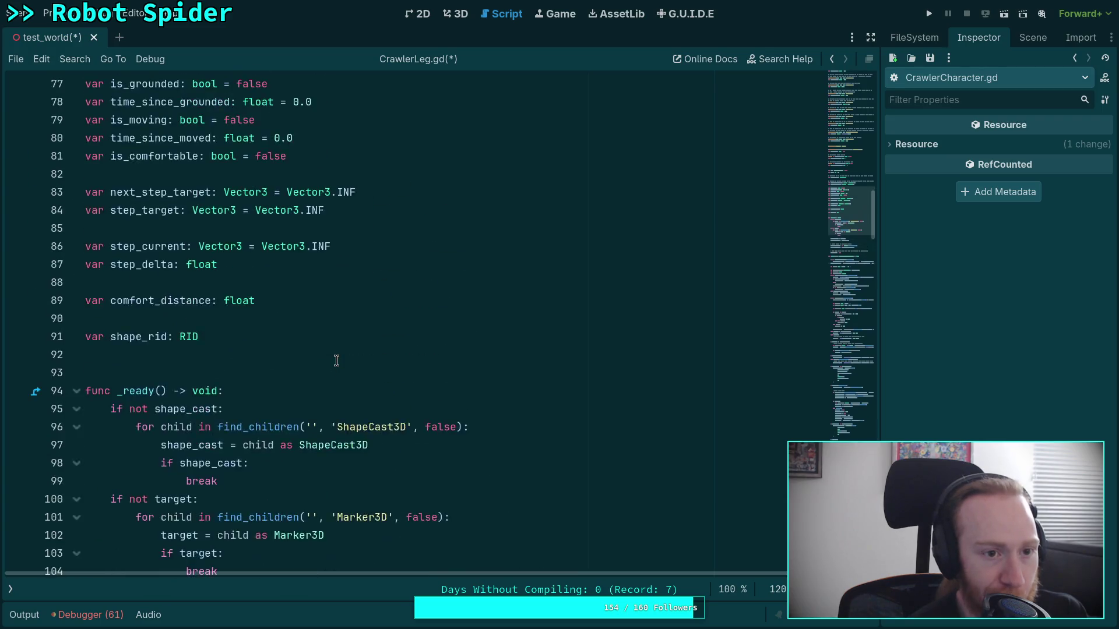
{"action": "scroll", "coordinate": [336, 361], "scroll_direction": "down", "scroll_amount": 20}
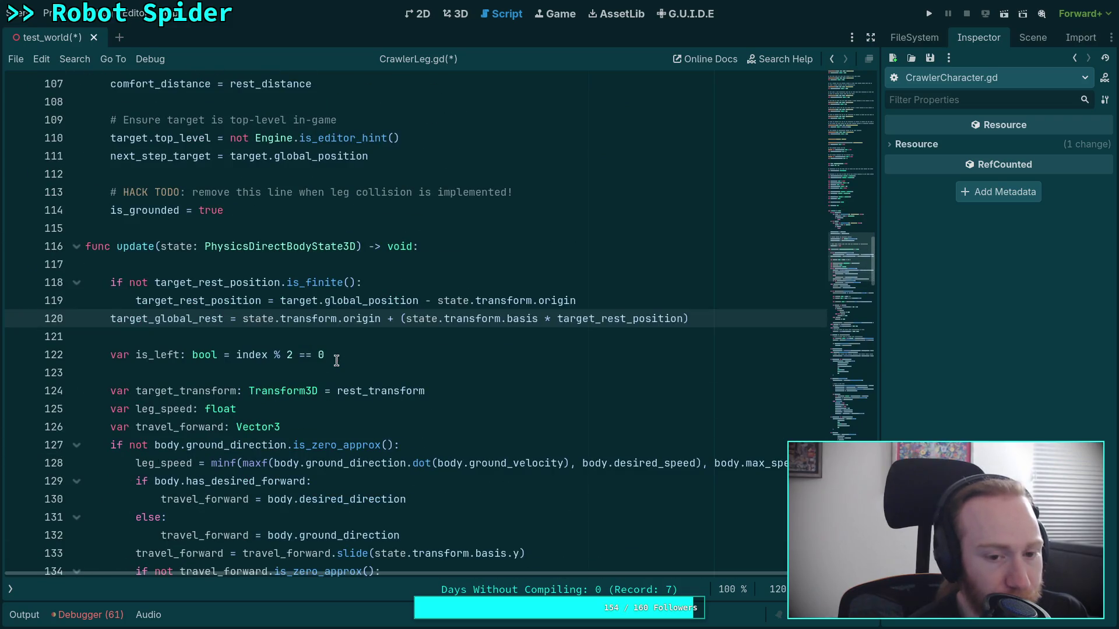
{"action": "left_click", "coordinate": [405, 319]}
{"action": "type", "text": "("}
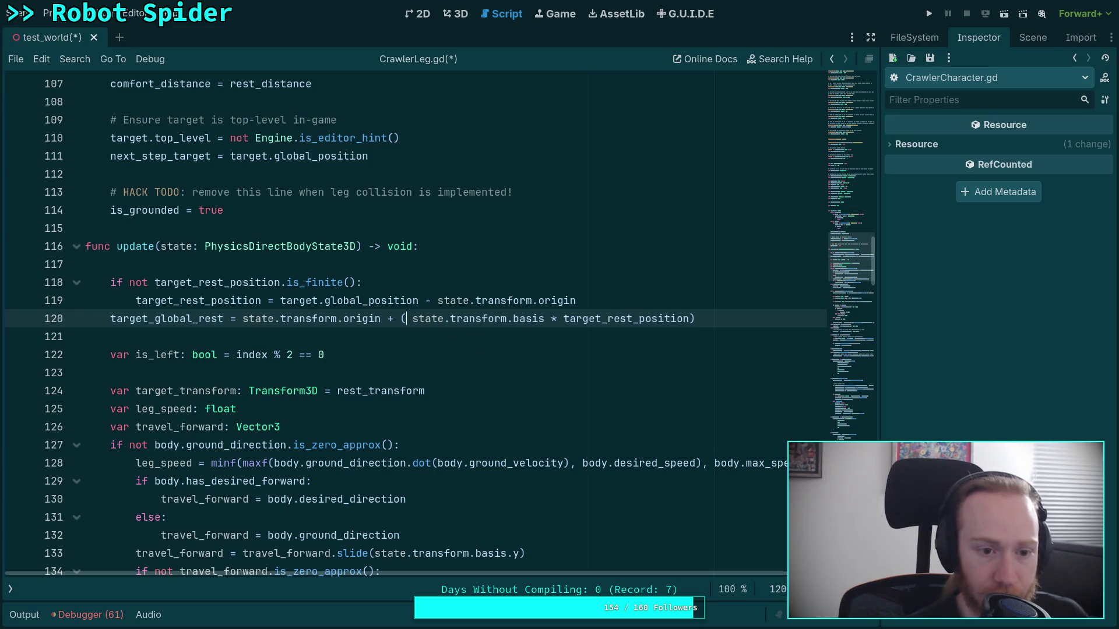
{"action": "type", "text": "body."}
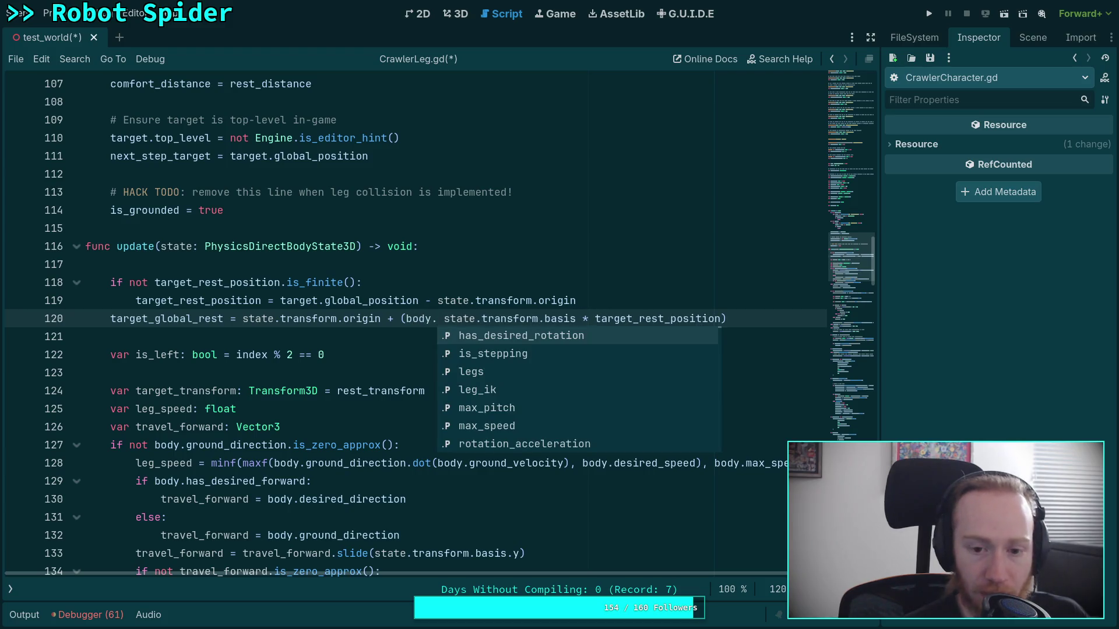
{"action": "type", "text": "basis *"}
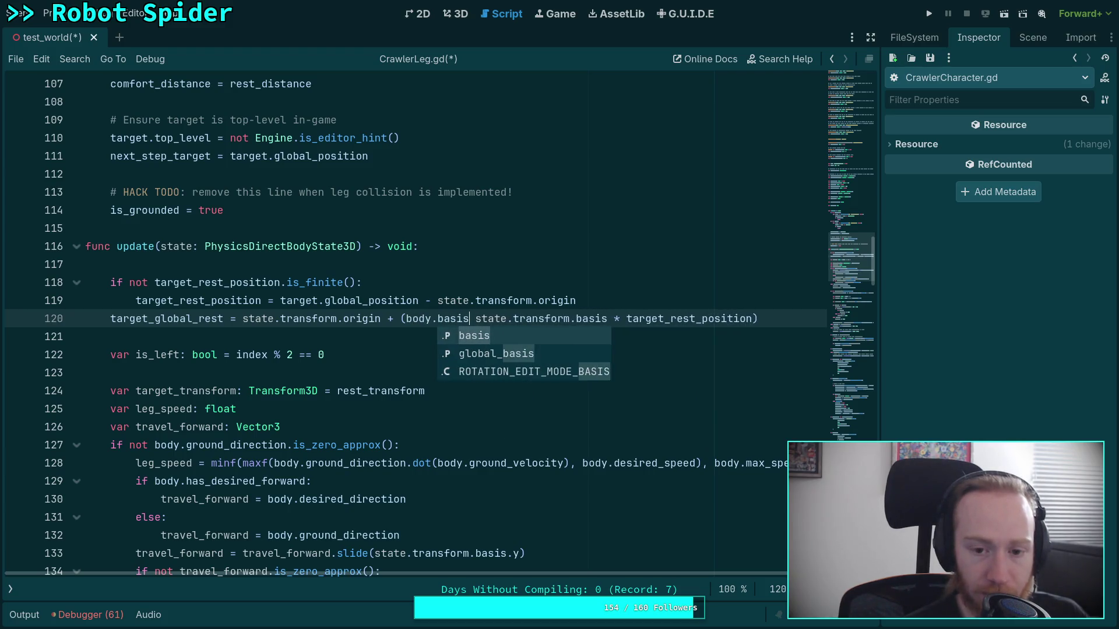
{"action": "key", "text": "ctrl+s"}
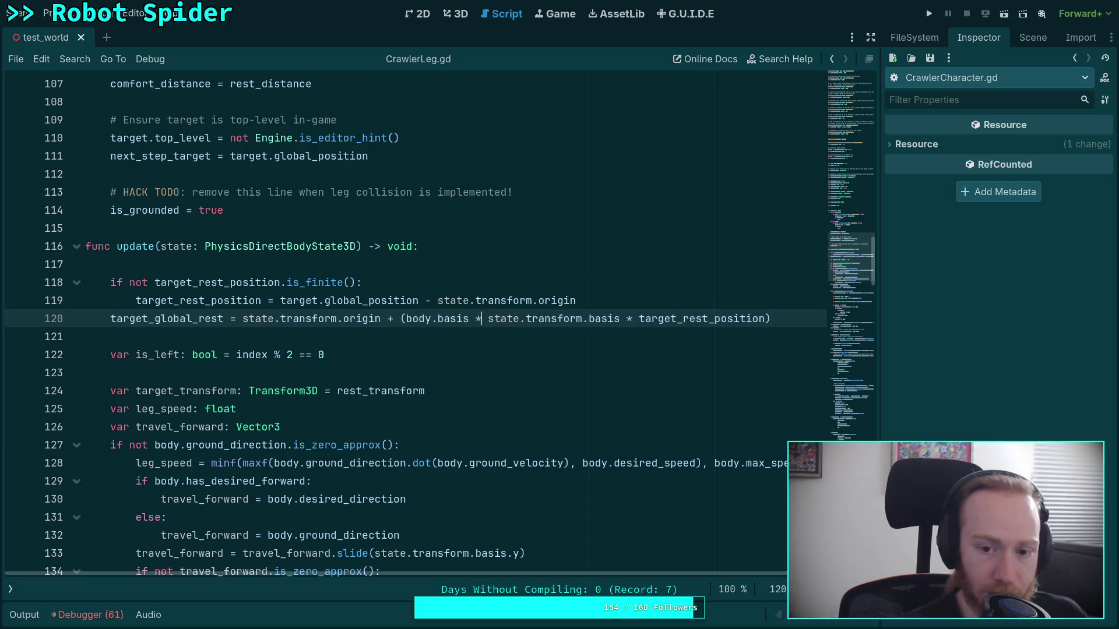
{"action": "left_click", "coordinate": [931, 15]}
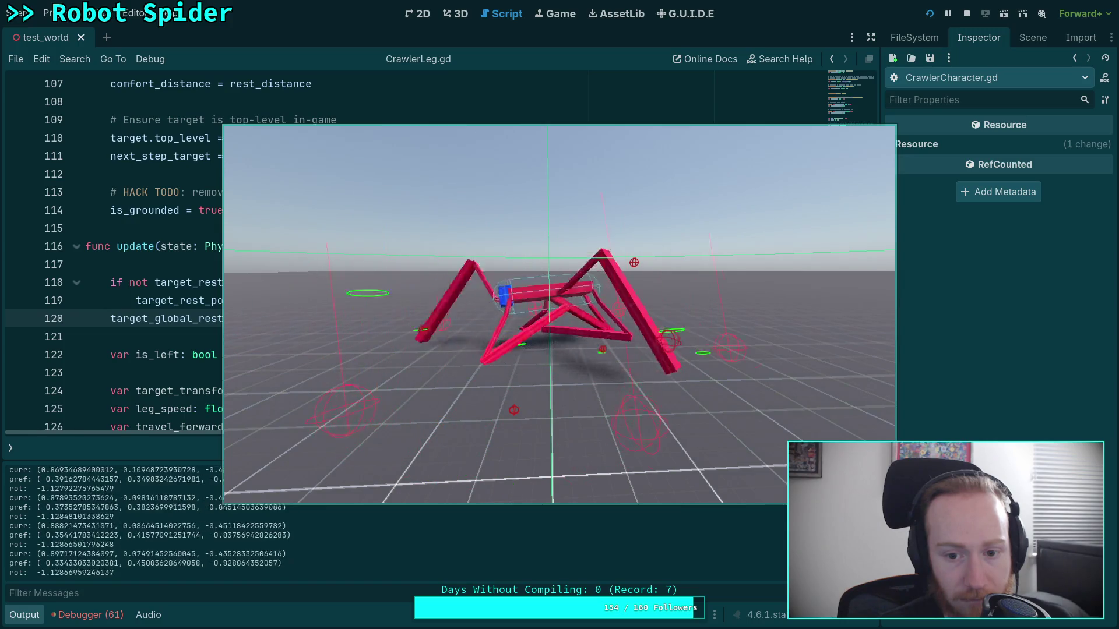
- Stop the game and view the spider in the 3D editor, cancelling an accidental rotation
{"action": "key", "text": "F8"}
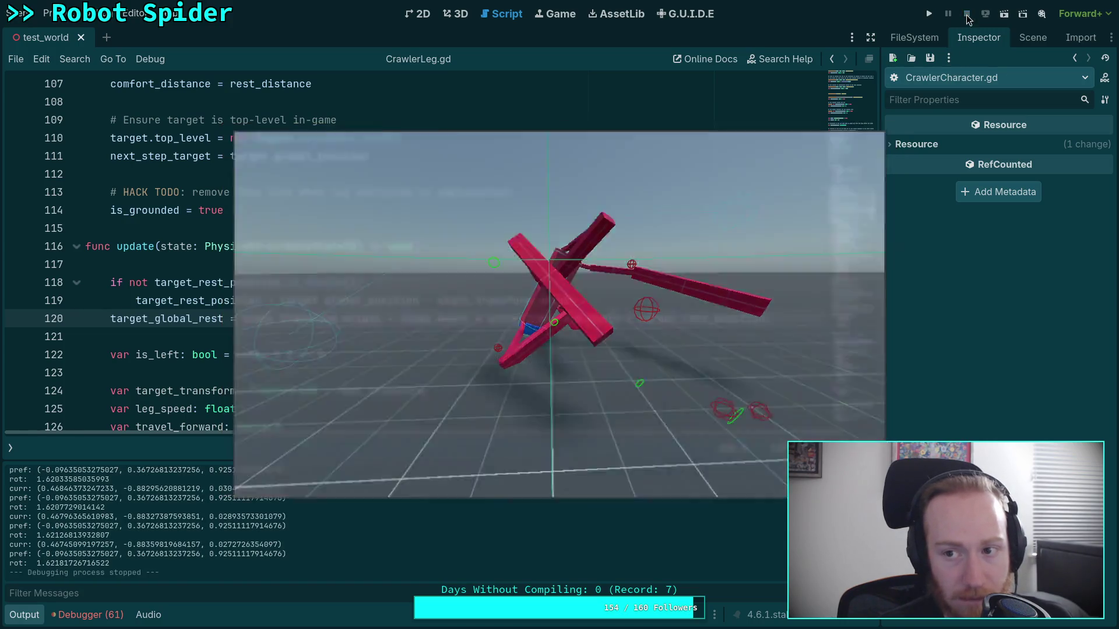
{"action": "left_click", "coordinate": [465, 21]}
{"action": "left_click_drag", "start_coordinate": [402, 256], "coordinate": [414, 330]}
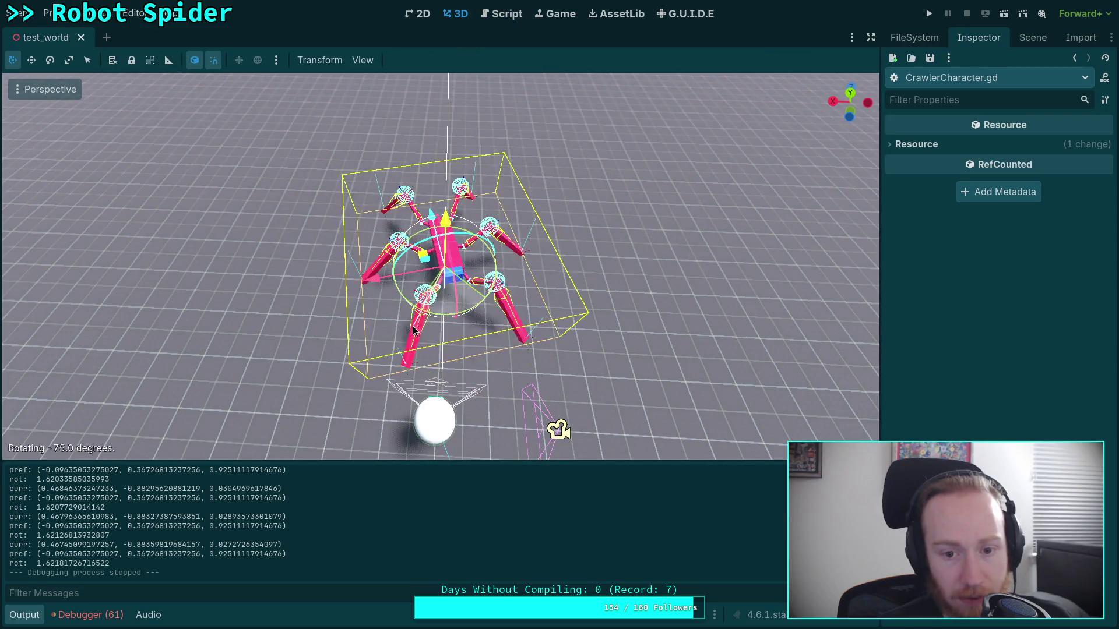
{"action": "right_click", "coordinate": [410, 327]}
- Rerun the project, stop it, and return to the script editor
{"action": "key", "text": "F5"}
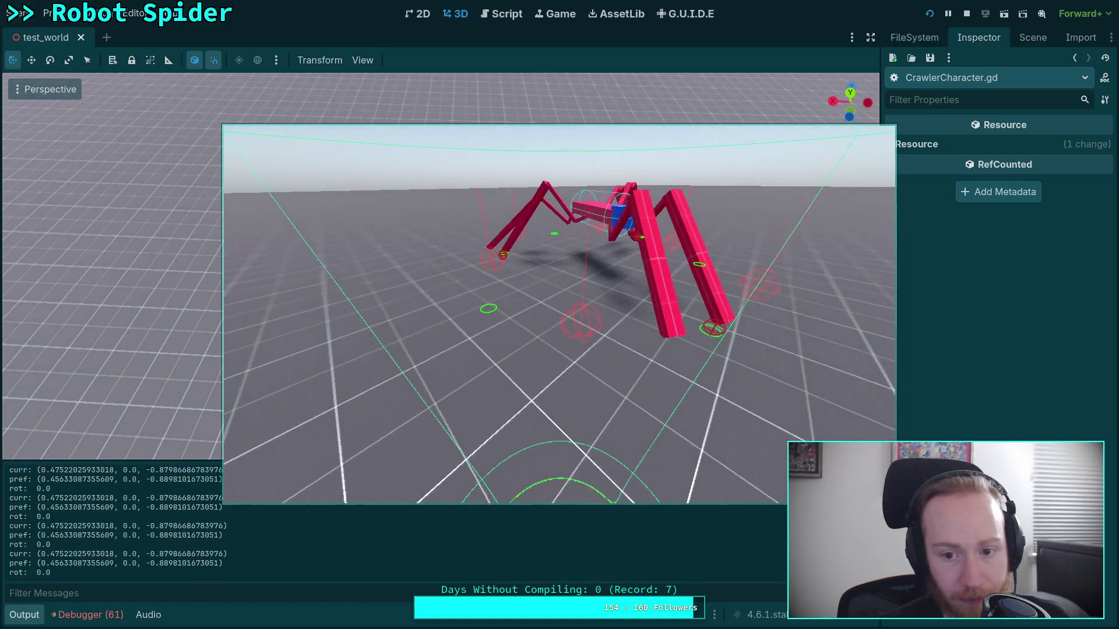
{"action": "left_click", "coordinate": [967, 13]}
{"action": "left_click", "coordinate": [506, 14]}
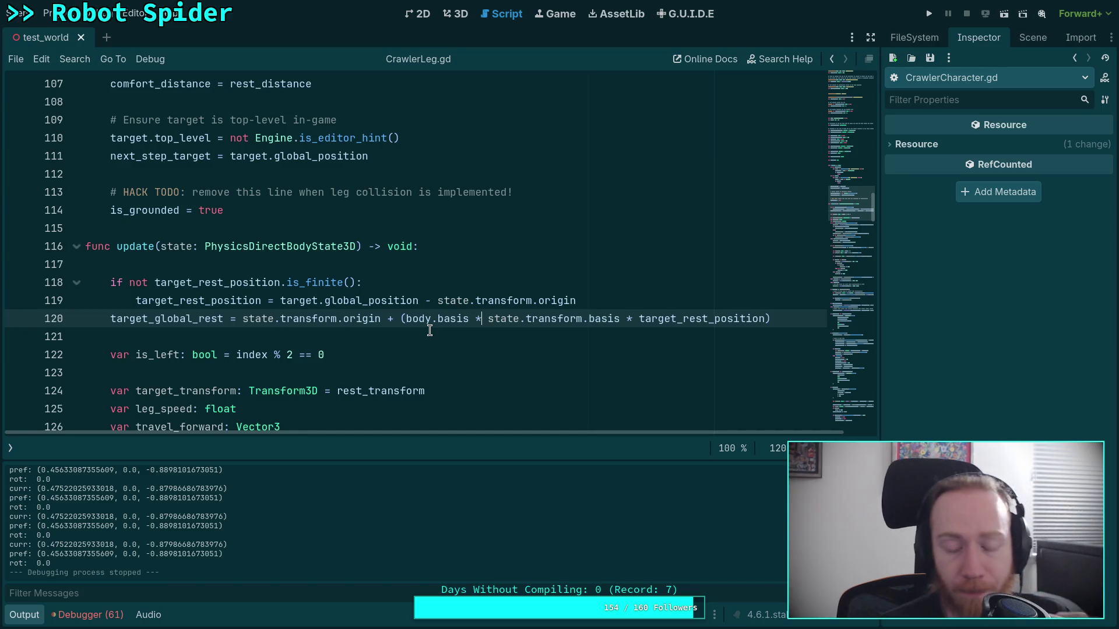
- Delete 'body.basis * ' from line 120 of CrawlerLeg.gd and save
{"action": "left_click", "coordinate": [456, 13]}
{"action": "left_click", "coordinate": [491, 15]}
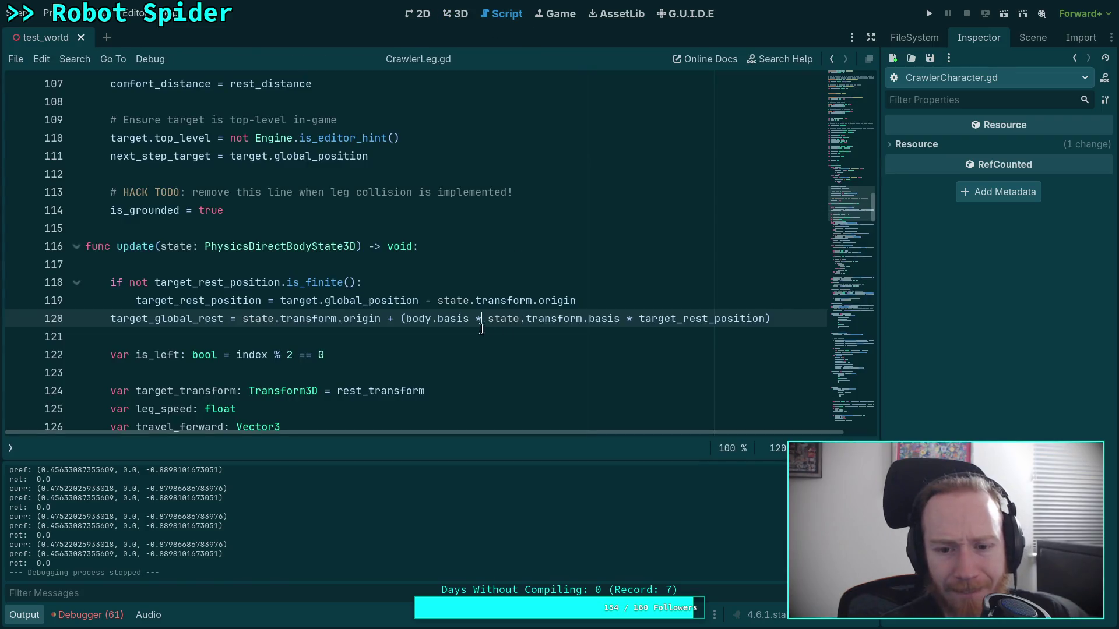
{"action": "left_click_drag", "start_coordinate": [406, 319], "coordinate": [488, 319]}
{"action": "key", "text": "BackSpace"}
{"action": "key", "text": "ctrl+s"}
- Run the spider, pause it, inspect CrawlerBot's Transform in the remote tree, then stop
{"action": "left_click", "coordinate": [930, 14]}
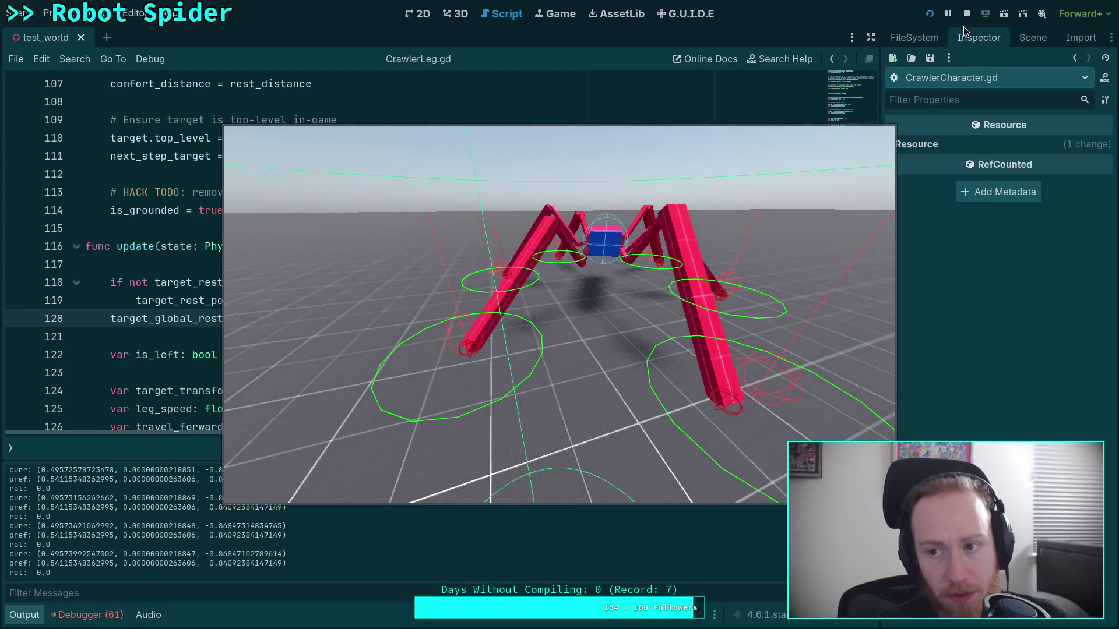
{"action": "left_click", "coordinate": [948, 13]}
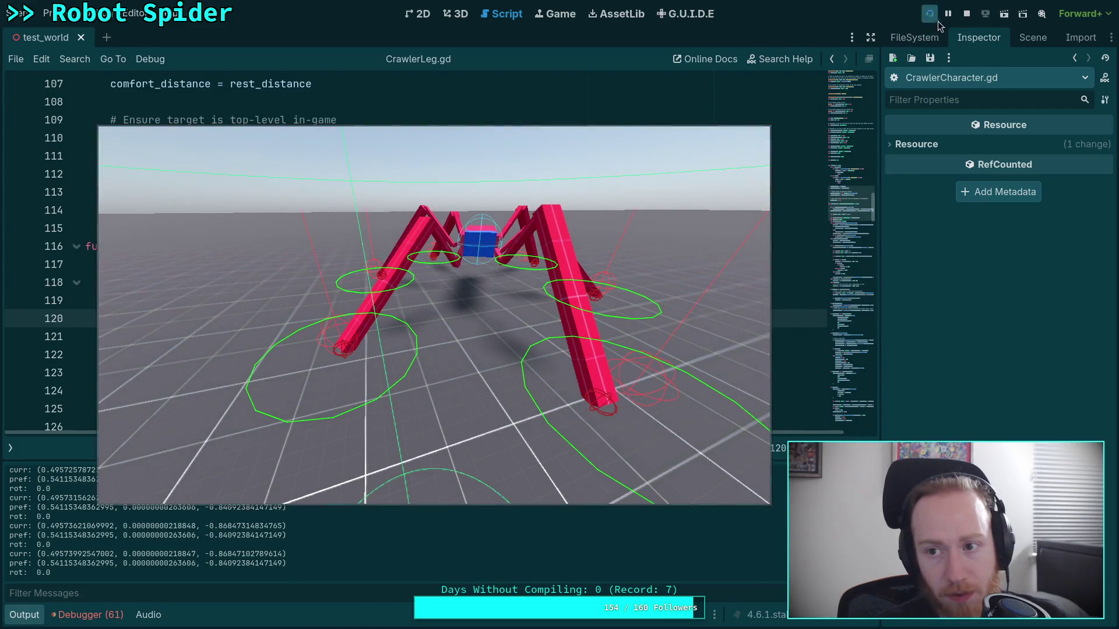
{"action": "left_click", "coordinate": [1032, 38]}
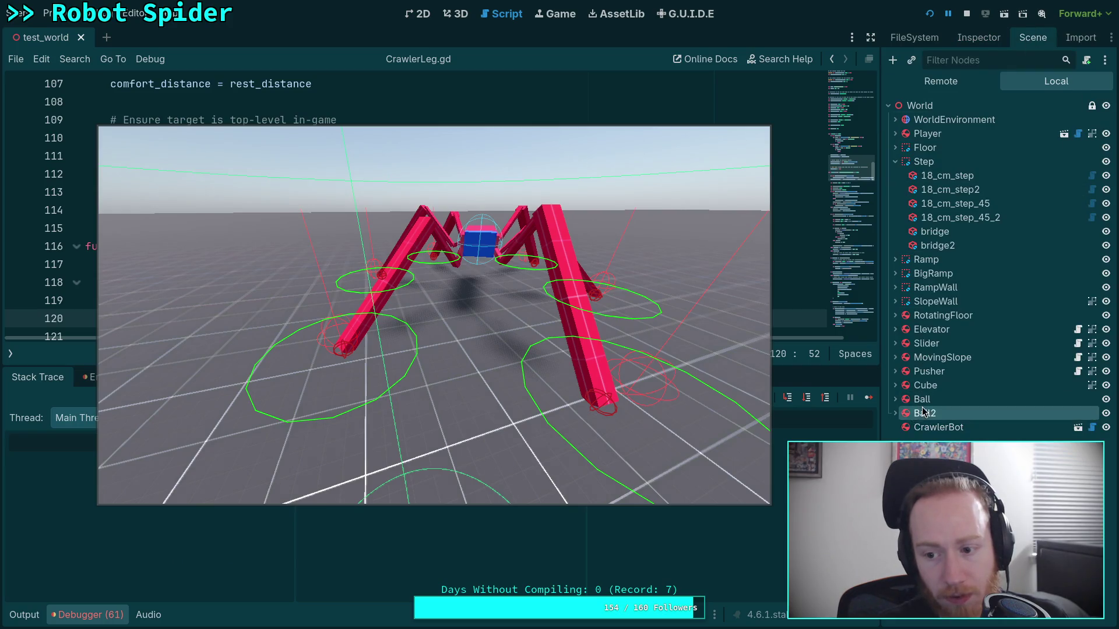
{"action": "left_click", "coordinate": [979, 37]}
{"action": "scroll", "coordinate": [935, 347], "scroll_direction": "down", "scroll_amount": 10}
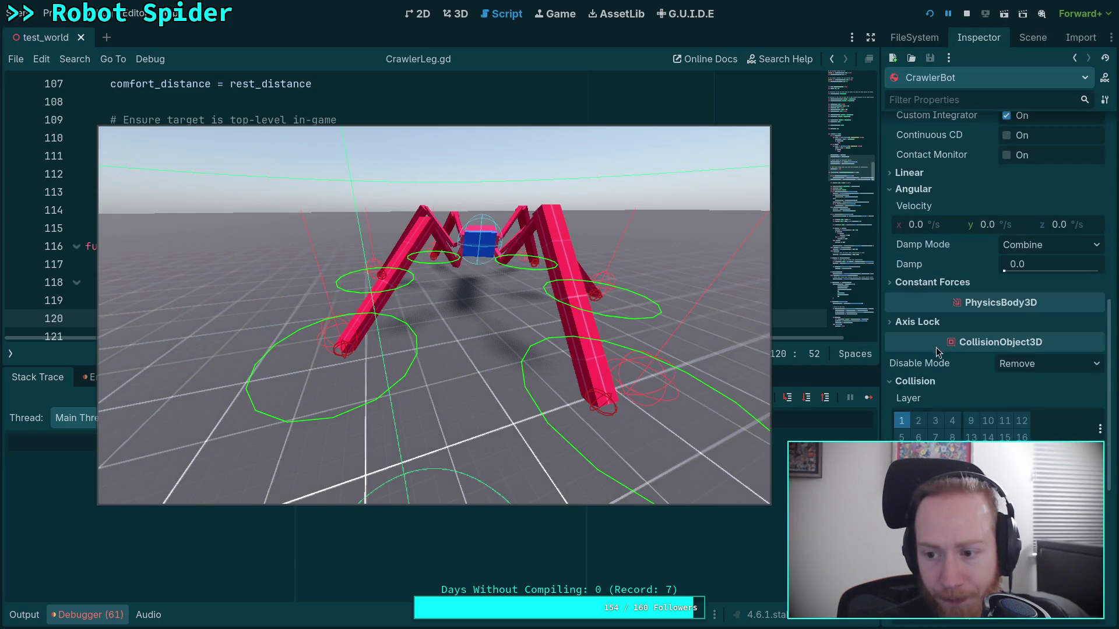
{"action": "scroll", "coordinate": [935, 347], "scroll_direction": "down", "scroll_amount": 3}
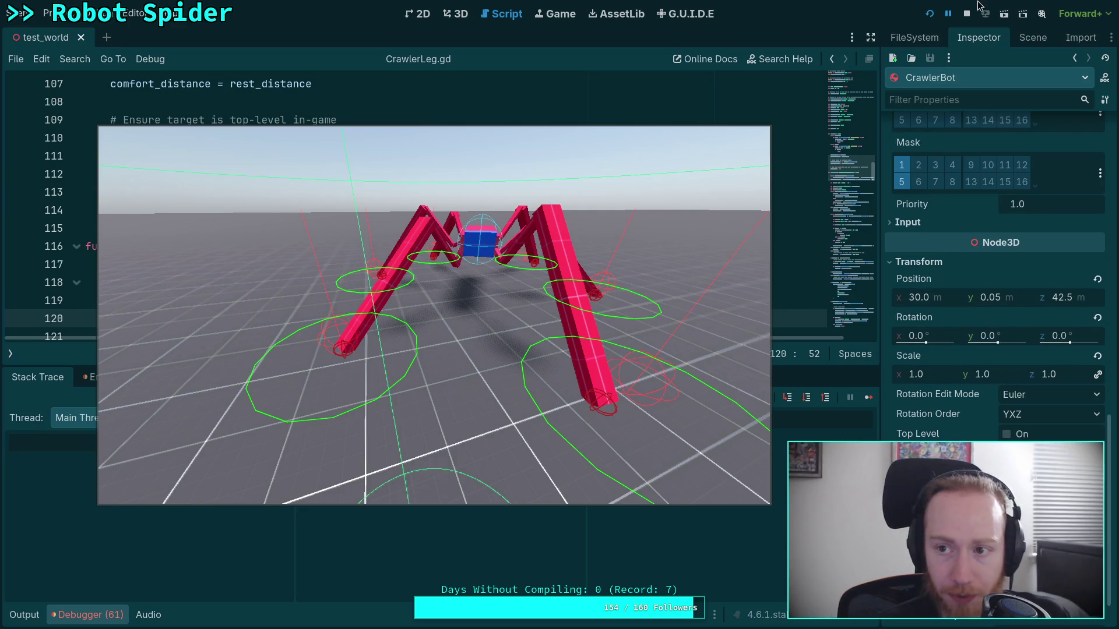
{"action": "left_click", "coordinate": [967, 16]}
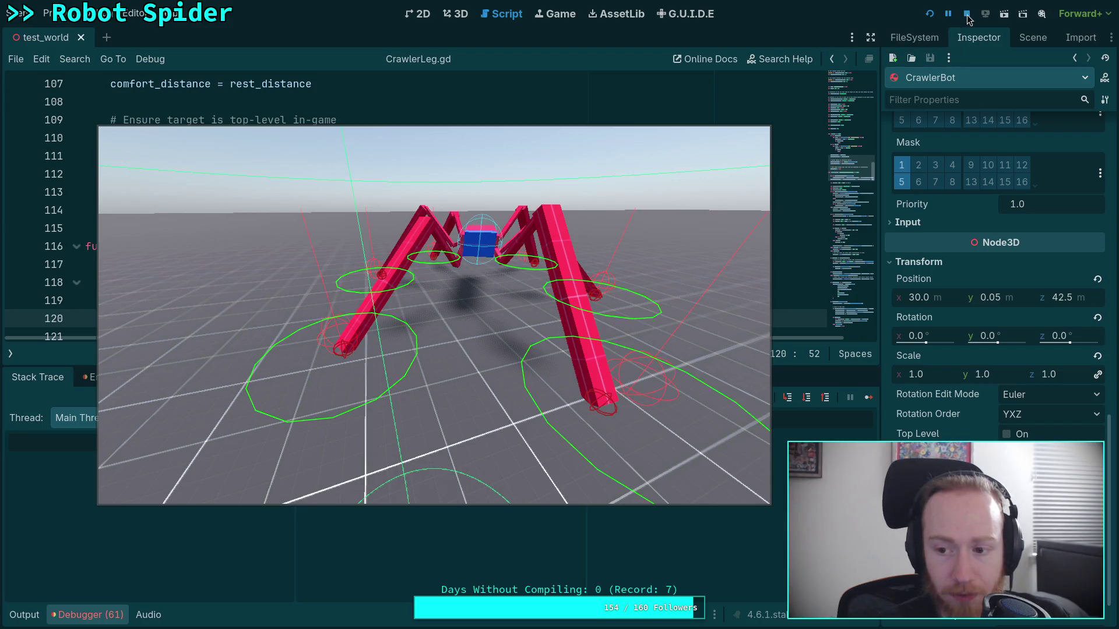
{"action": "scroll", "coordinate": [431, 241], "scroll_direction": "down", "scroll_amount": 2}
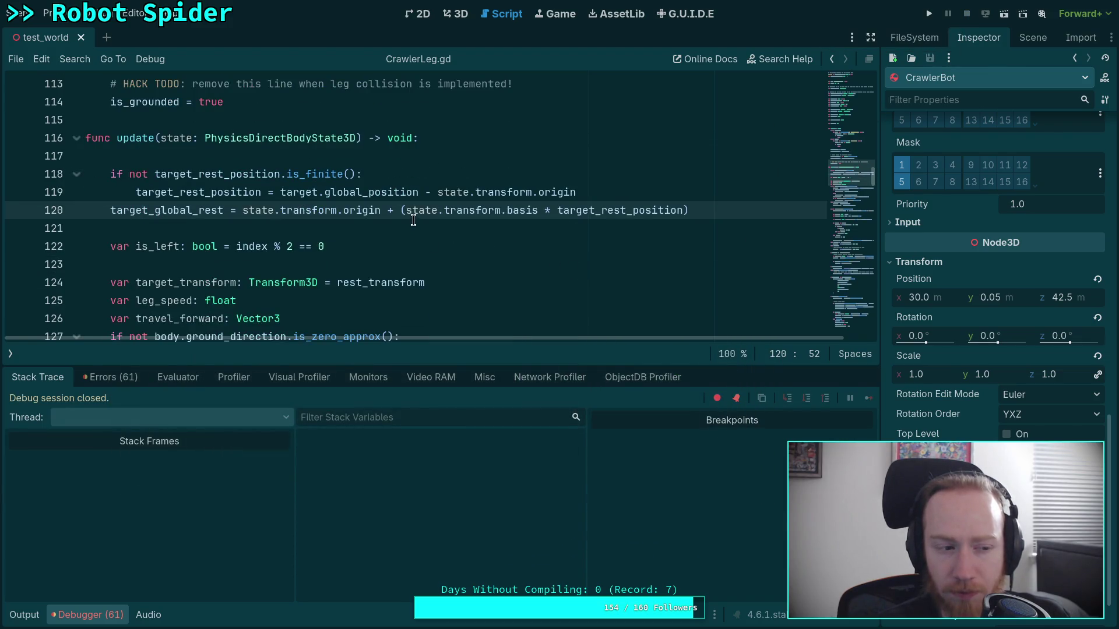
- Add '* body.basis' after state.transform.basis on line 120
{"action": "mouse_move", "coordinate": [412, 216]}
{"action": "type", "text": "* bod"}
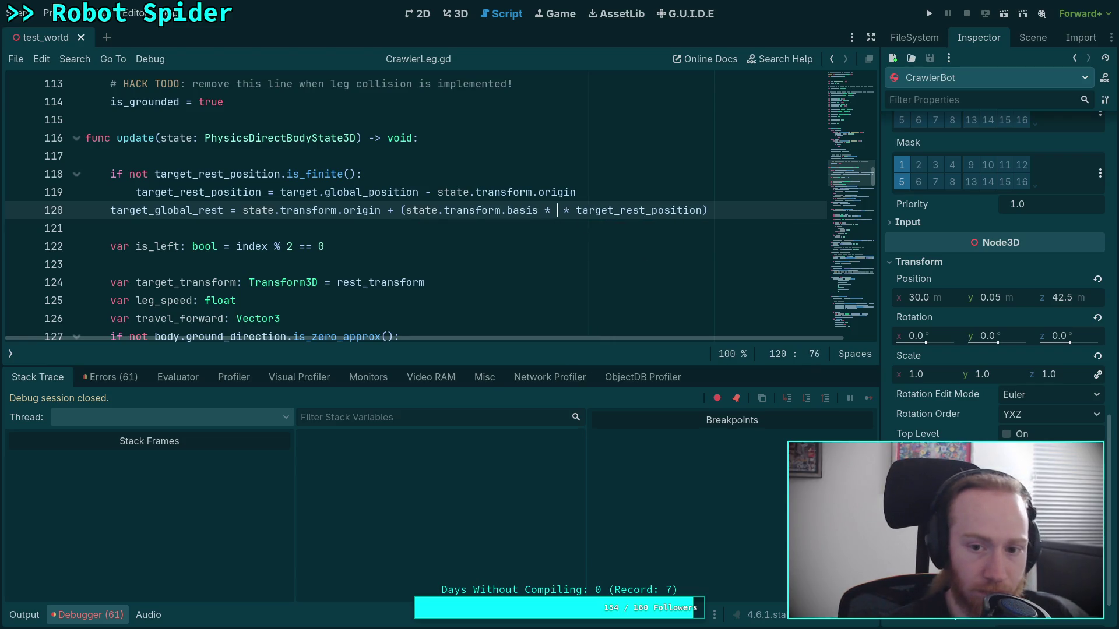
{"action": "type", "text": "y.basis"}
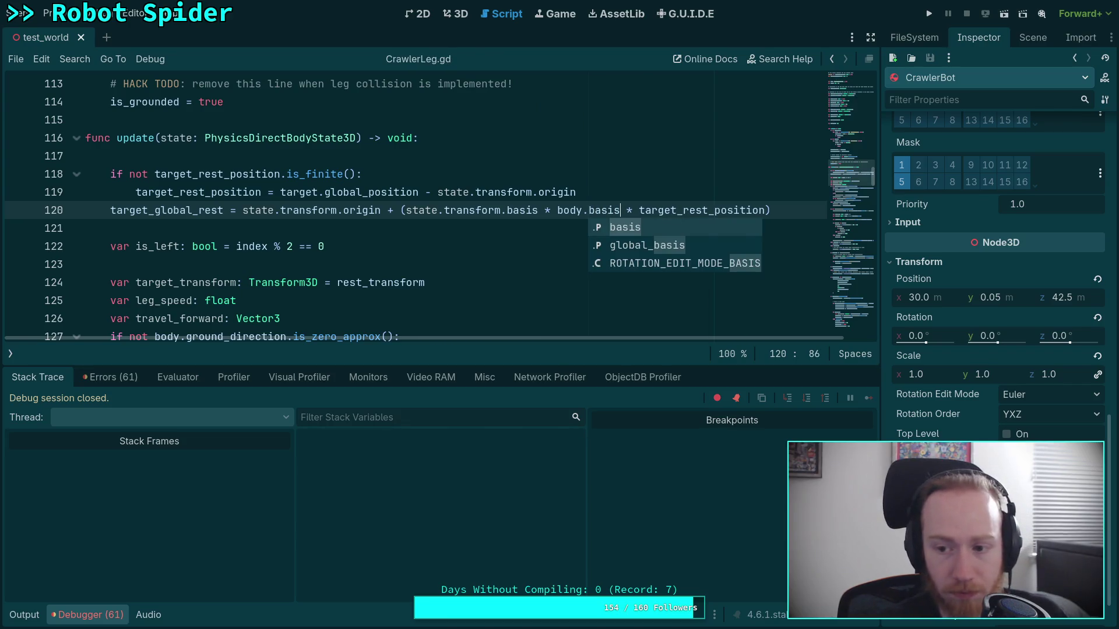
{"action": "left_click", "coordinate": [581, 195]}
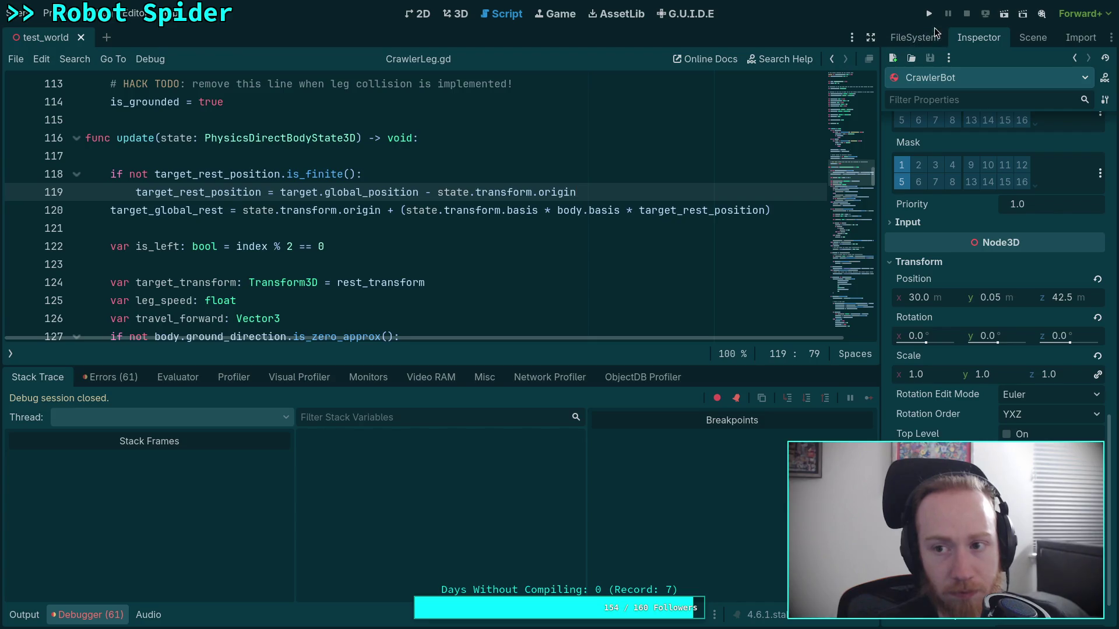
- Test-run the spider, stop it, and select body.basis on line 120
{"action": "left_click", "coordinate": [929, 13]}
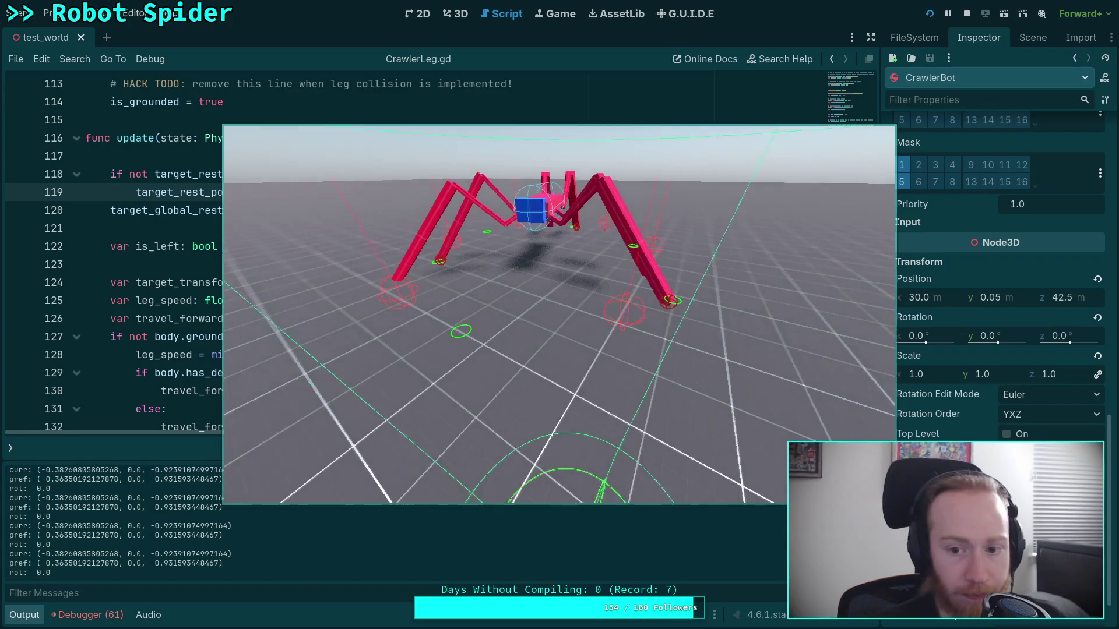
{"action": "left_click", "coordinate": [967, 13]}
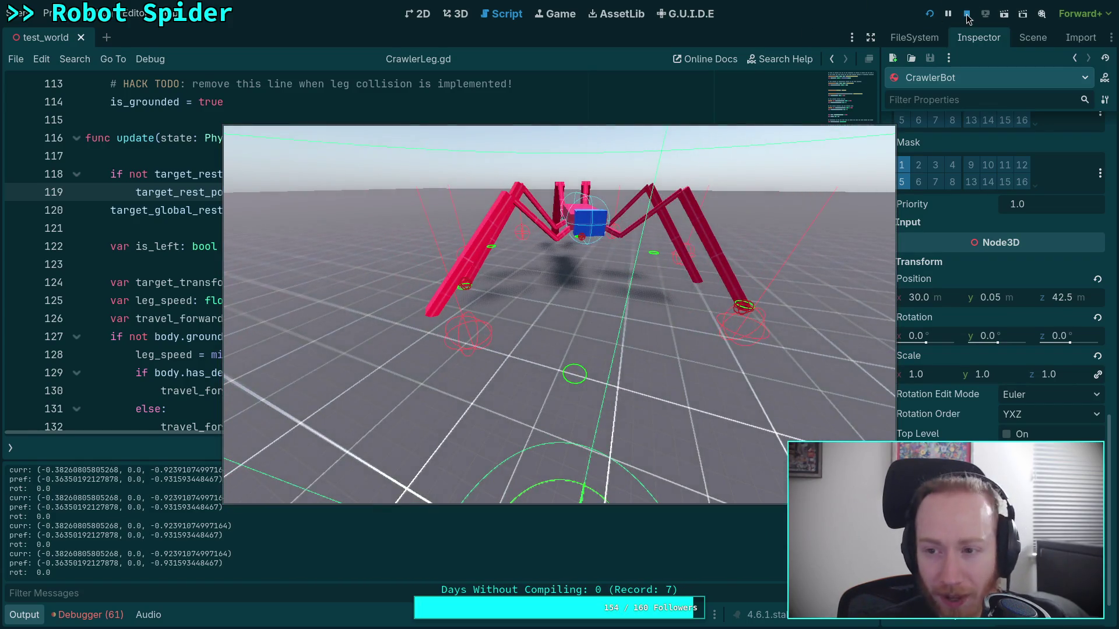
{"action": "left_click_drag", "start_coordinate": [557, 210], "coordinate": [626, 207]}
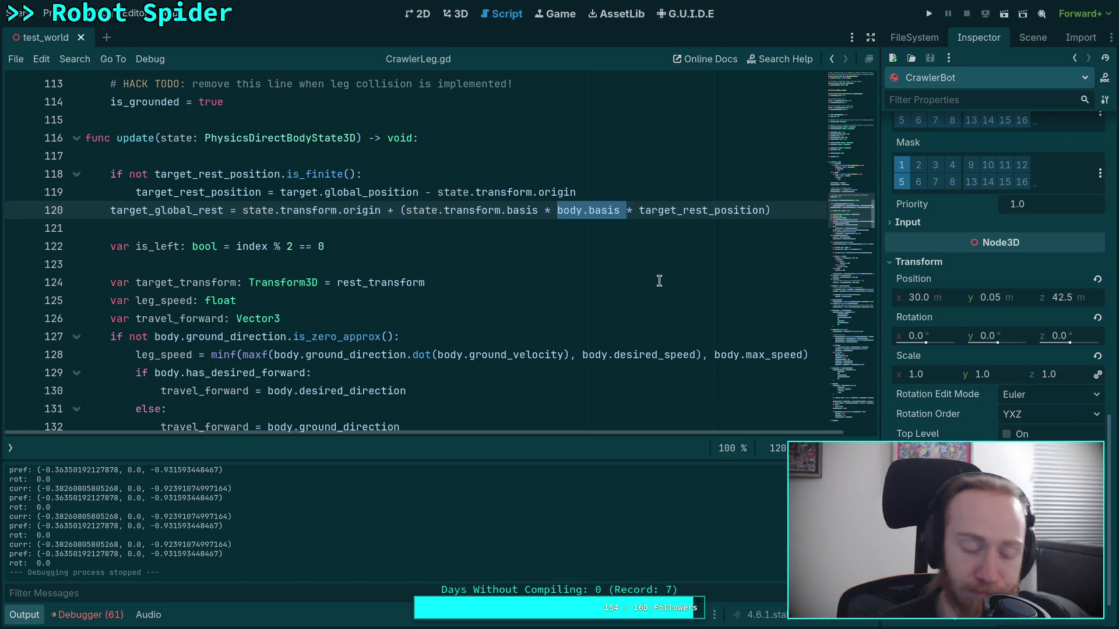
- Delete body.basis from line 120 and save CrawlerLeg.gd
{"action": "key", "text": "BackSpace"}
{"action": "key", "text": "BackSpace"}
{"action": "key", "text": "BackSpace"}
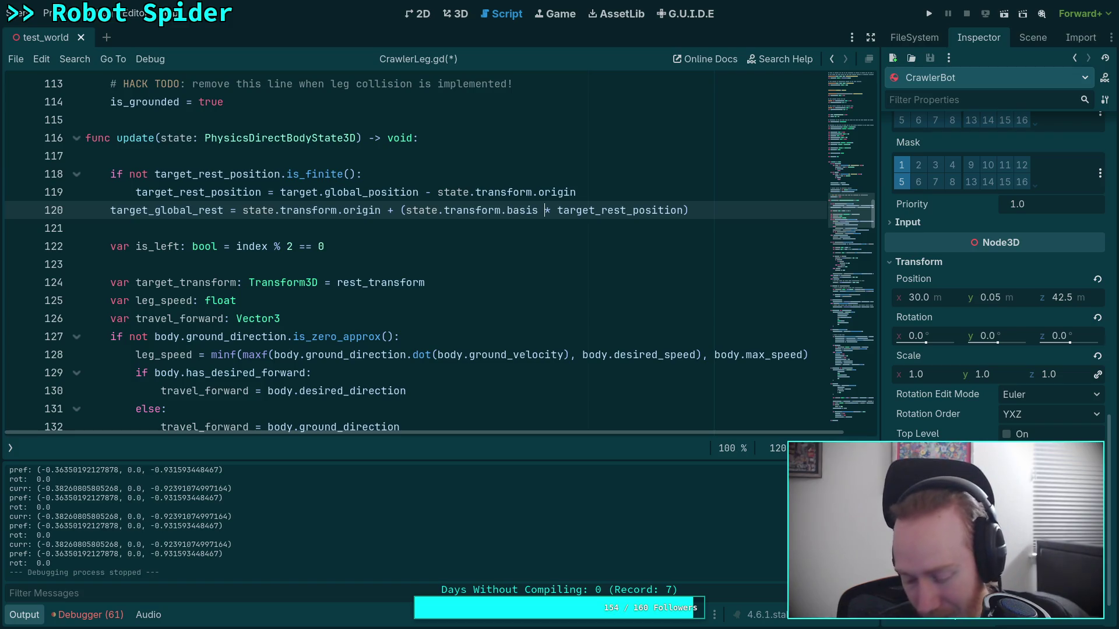
{"action": "key", "text": "ctrl+s"}
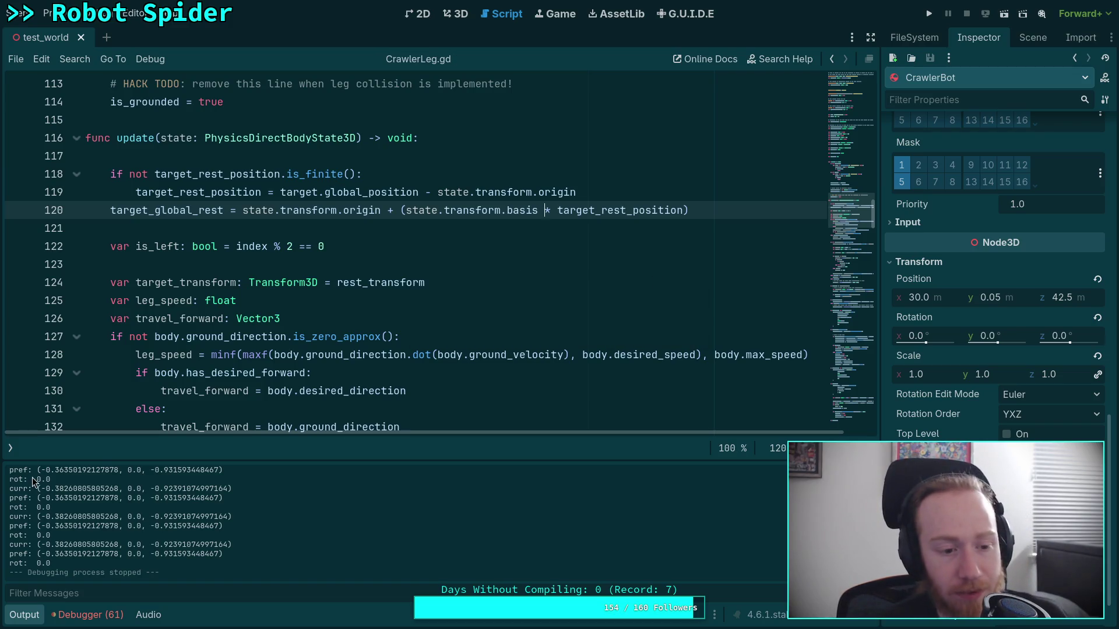
{"action": "left_click", "coordinate": [11, 449]}
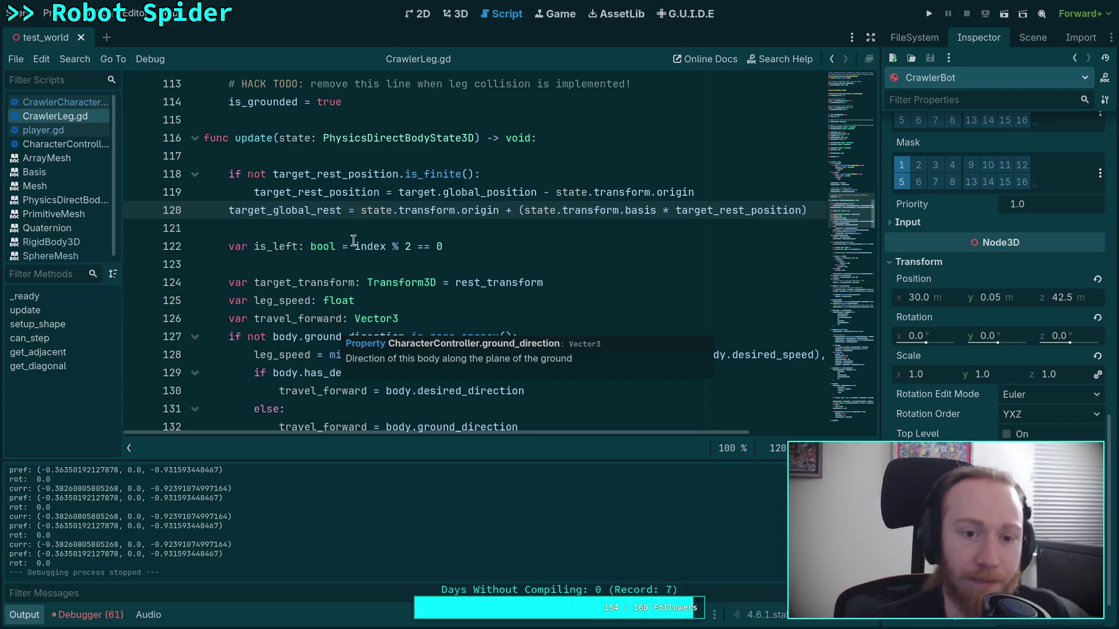
- Open CrawlerCharacter.gd and scroll to its _integrate_forces and _update_legs code
{"action": "scroll", "coordinate": [494, 169], "scroll_direction": "up", "scroll_amount": 4}
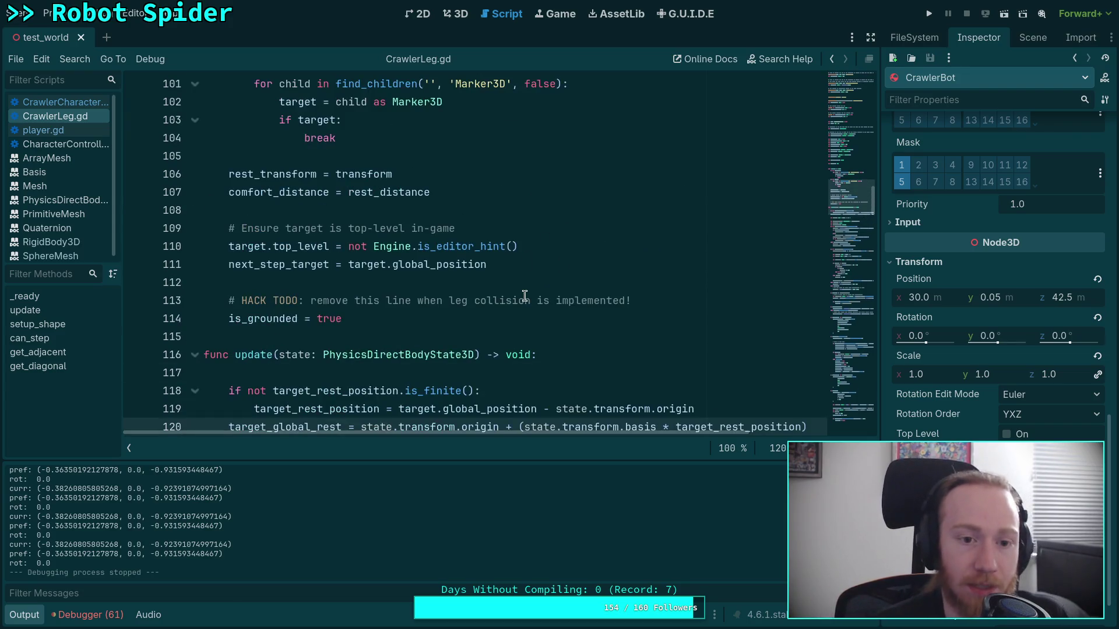
{"action": "left_click", "coordinate": [82, 103]}
{"action": "scroll", "coordinate": [377, 298], "scroll_direction": "up", "scroll_amount": 10}
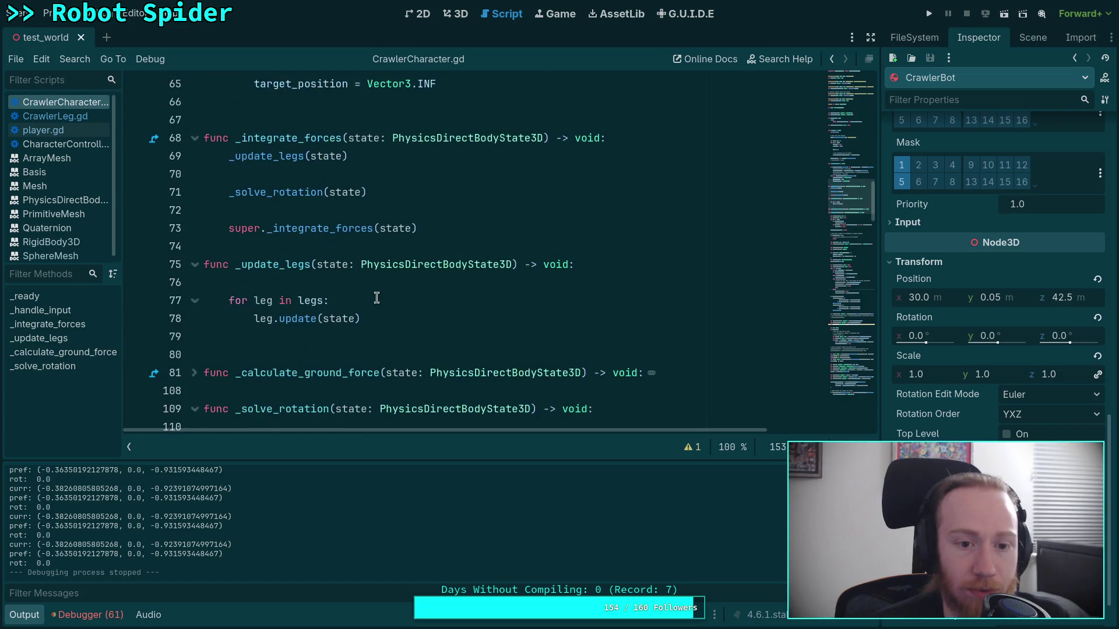
{"action": "scroll", "coordinate": [377, 297], "scroll_direction": "up", "scroll_amount": 5}
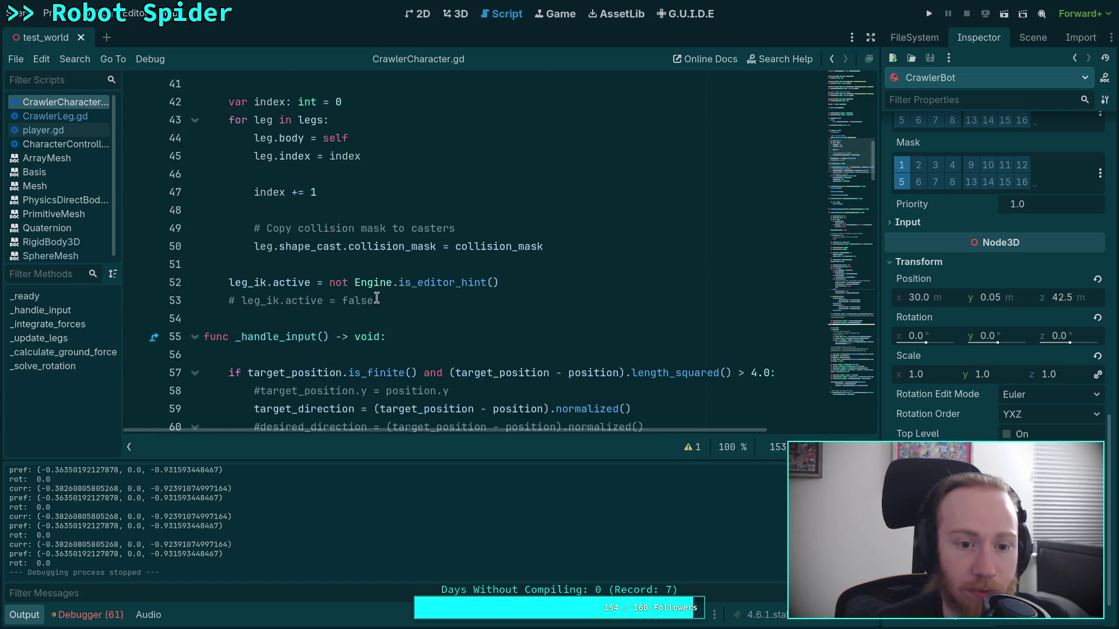
{"action": "scroll", "coordinate": [377, 298], "scroll_direction": "down", "scroll_amount": 9}
{"action": "scroll", "coordinate": [377, 297], "scroll_direction": "down", "scroll_amount": 2}
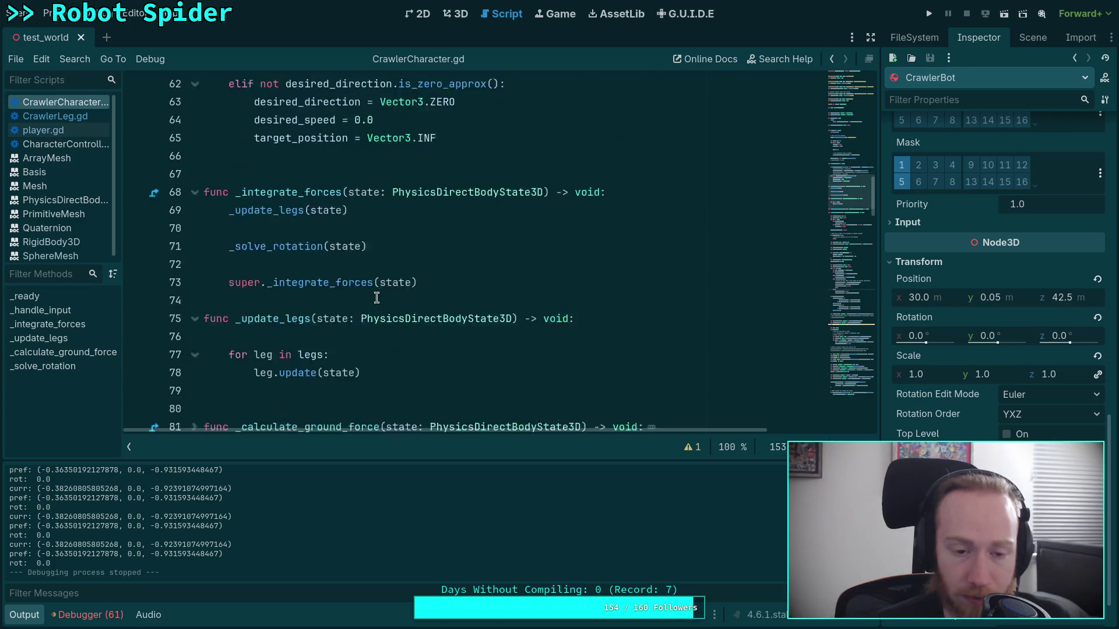